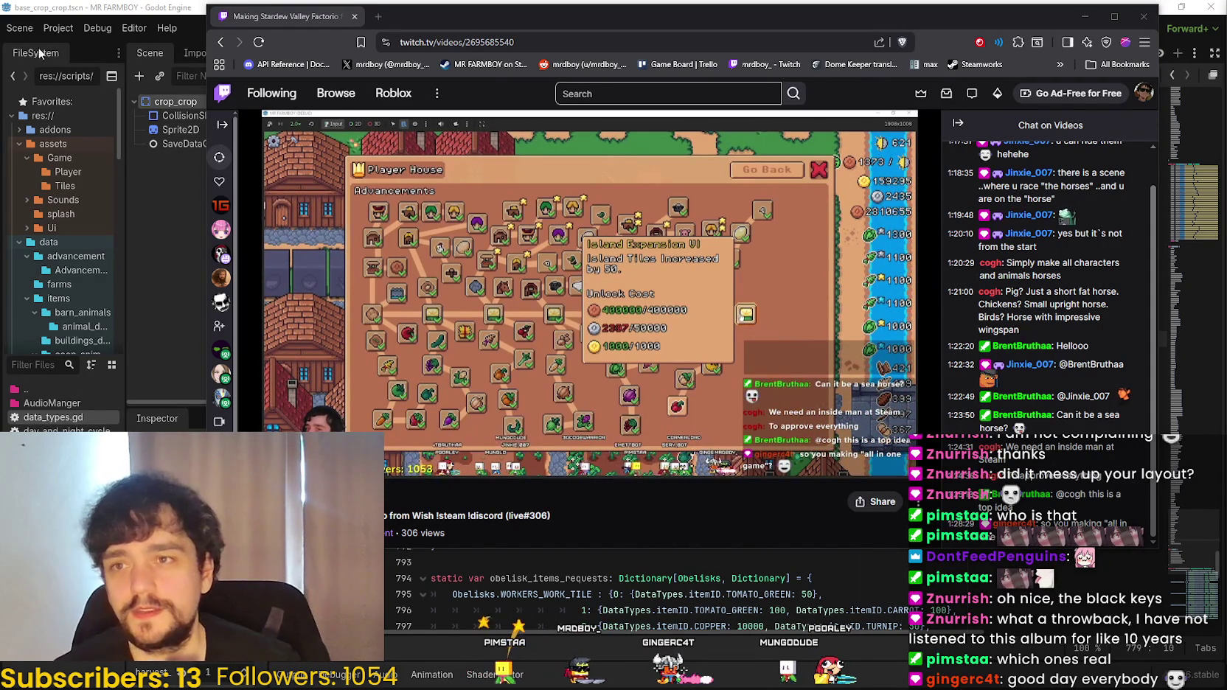
# - Switch from the browser back to Godot's data_types.gd, then bring up Speaker.bot's event log
pyautogui.hotkey('alt', 'Tab')
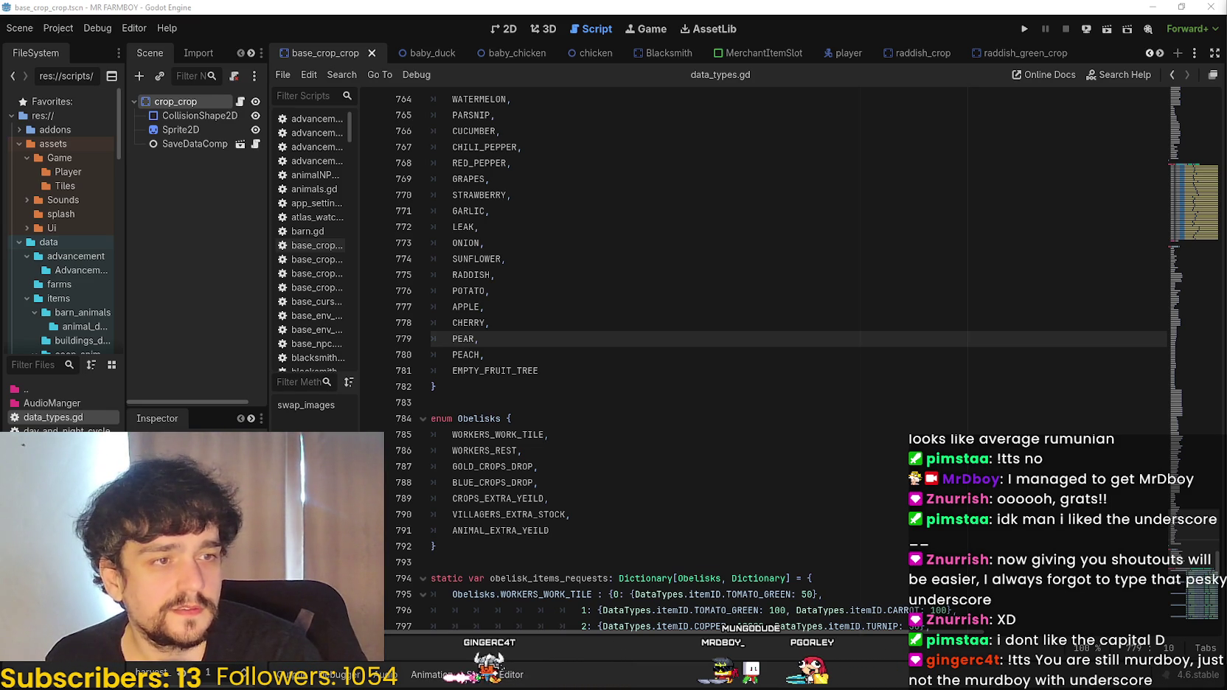
pyautogui.hotkey('alt', 'Tab')
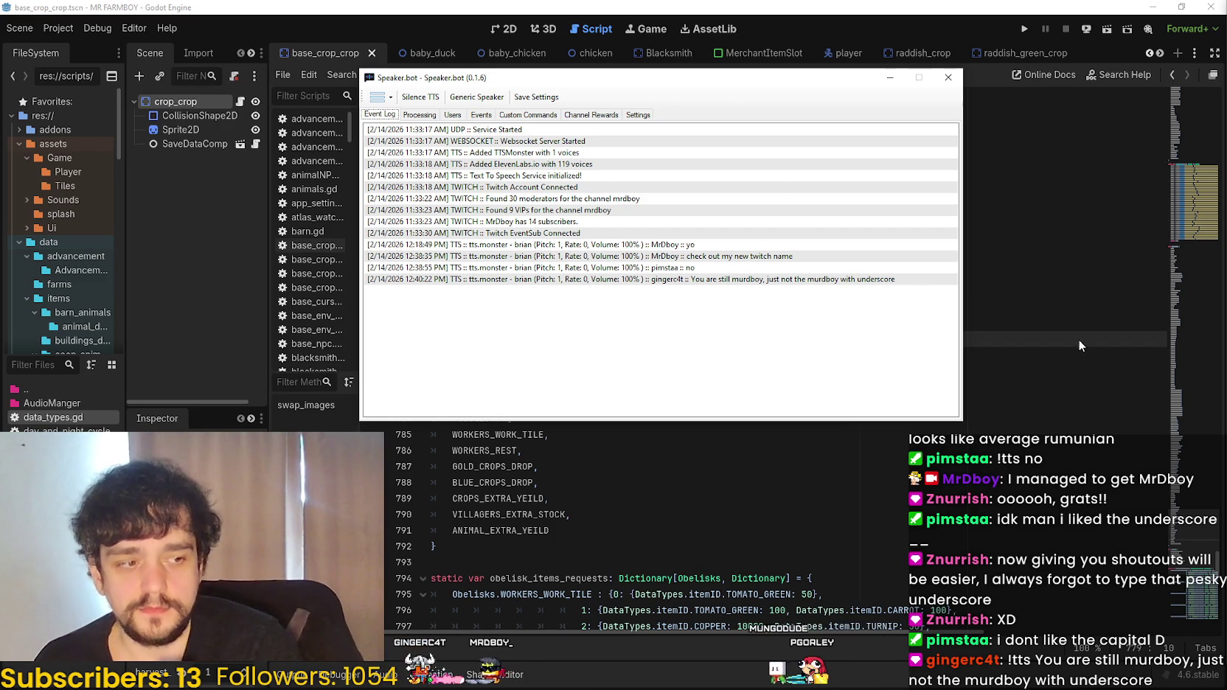
# - Move the Speaker.bot event log off the right edge of the screen to uncover data_types.gd
pyautogui.moveTo(744, 76)
pyautogui.mouseDown()
pyautogui.moveTo(1009, 130)
pyautogui.moveTo(1226, 133)
pyautogui.mouseUp()
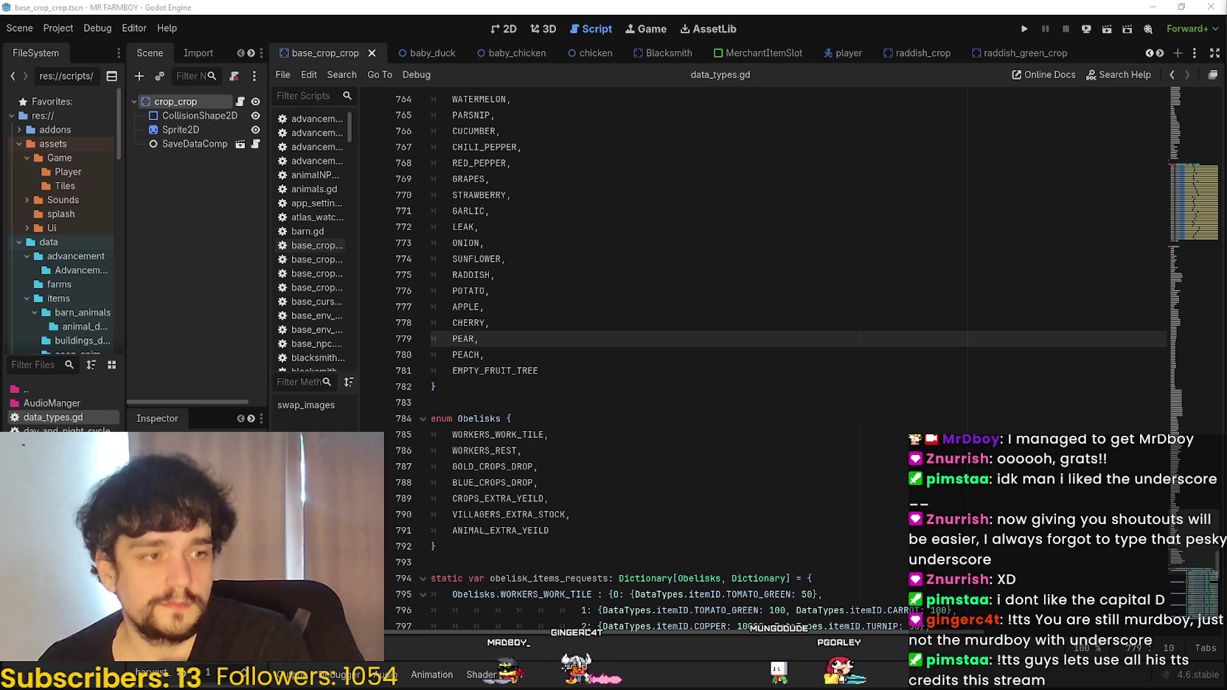
# - In Streamer.bot, view connection statuses and the Game action's Twitch message, then select Stream Started
pyautogui.hotkey('alt', 'Tab')
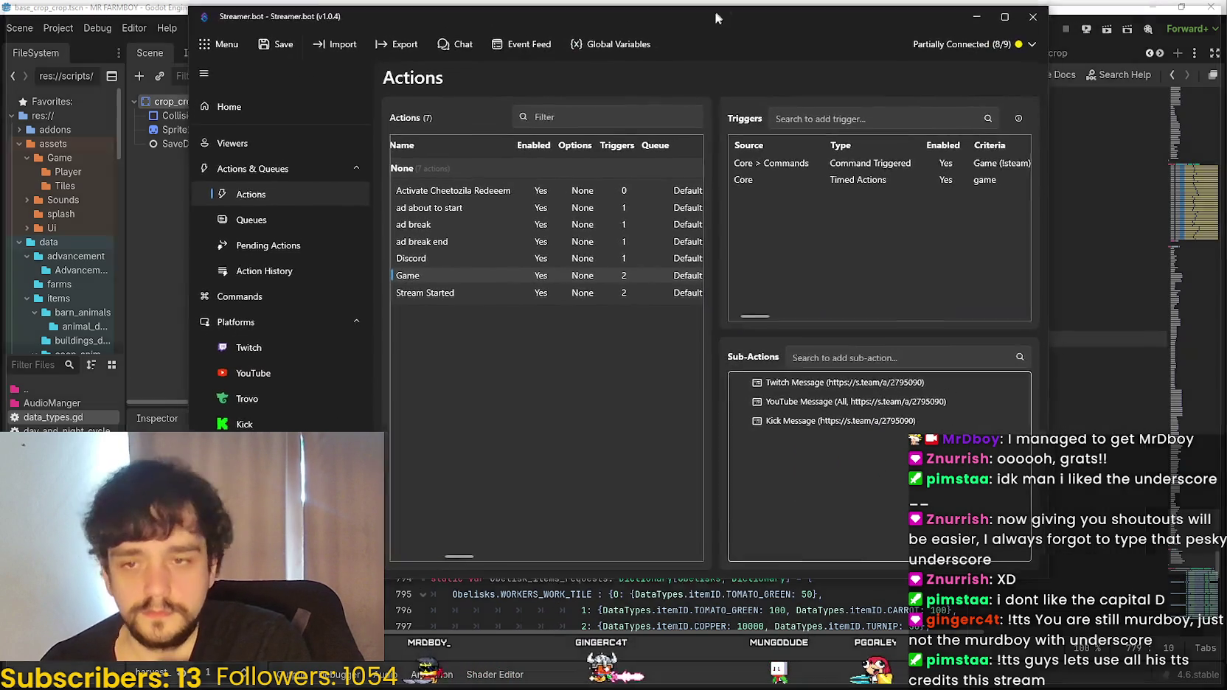
pyautogui.click(997, 49)
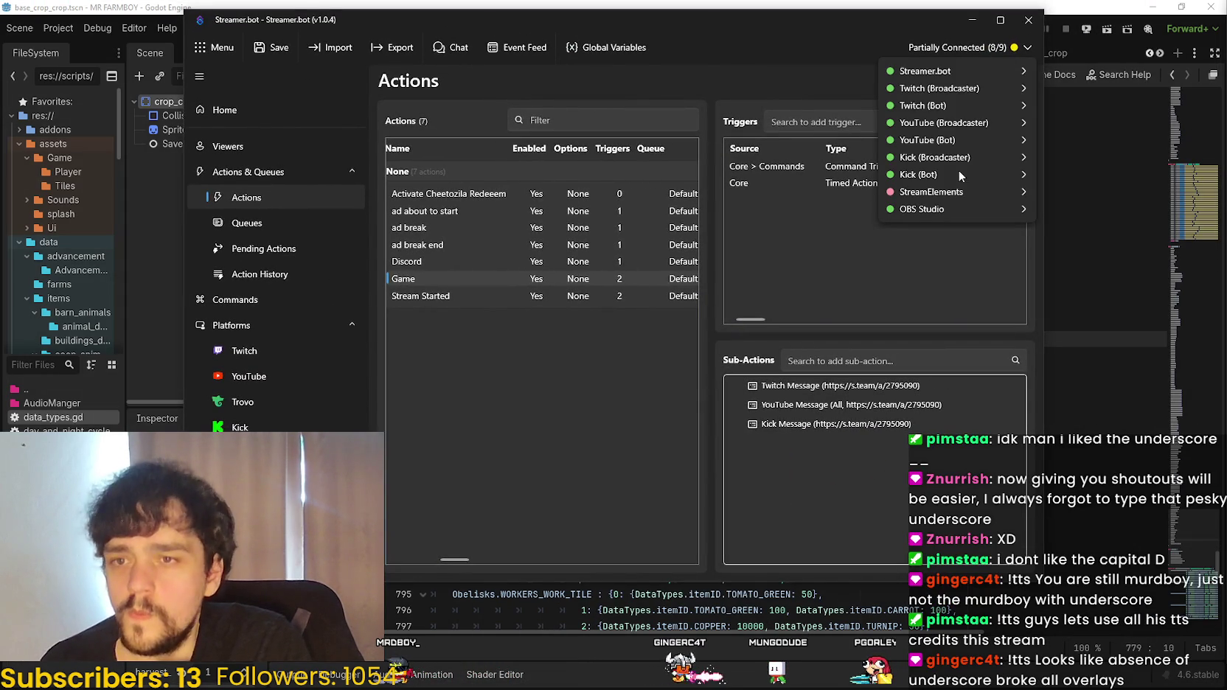
pyautogui.doubleClick(841, 386)
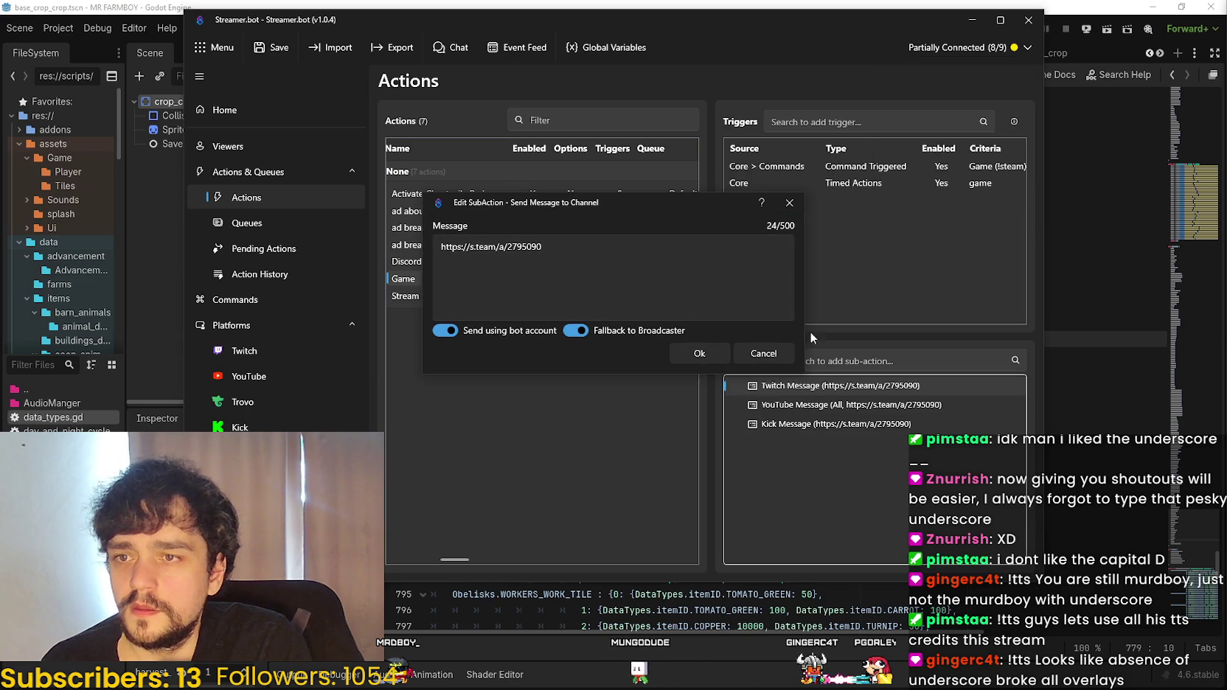
pyautogui.click(789, 203)
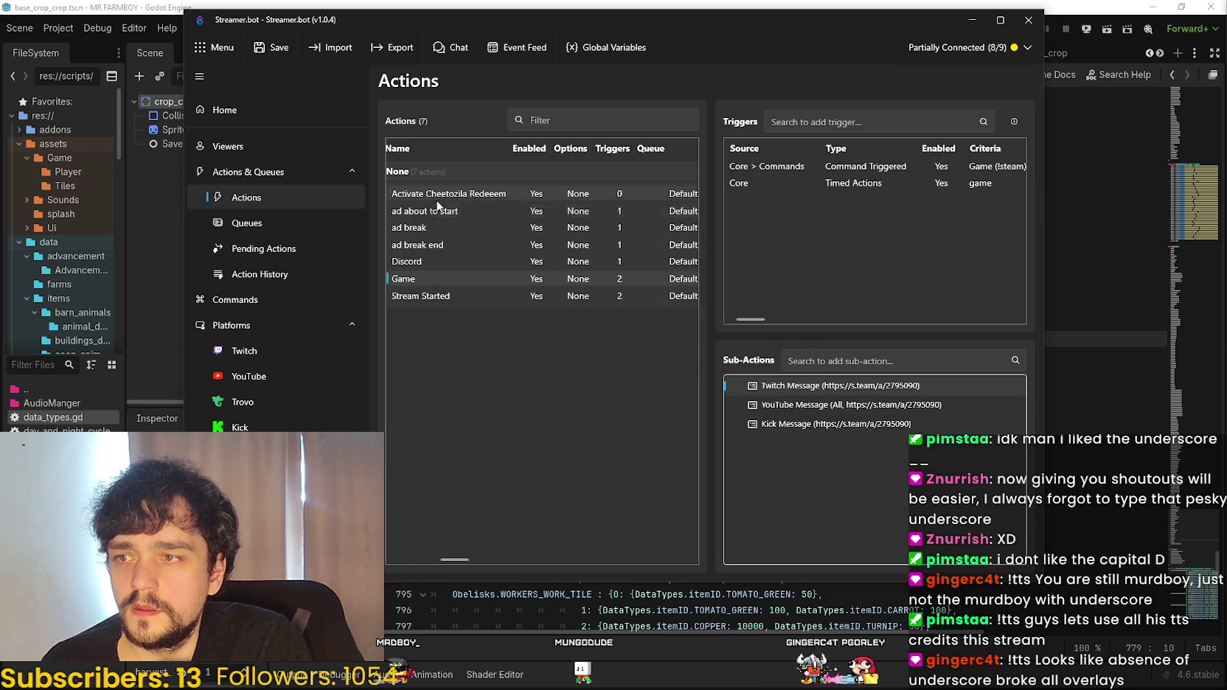
pyautogui.click(418, 299)
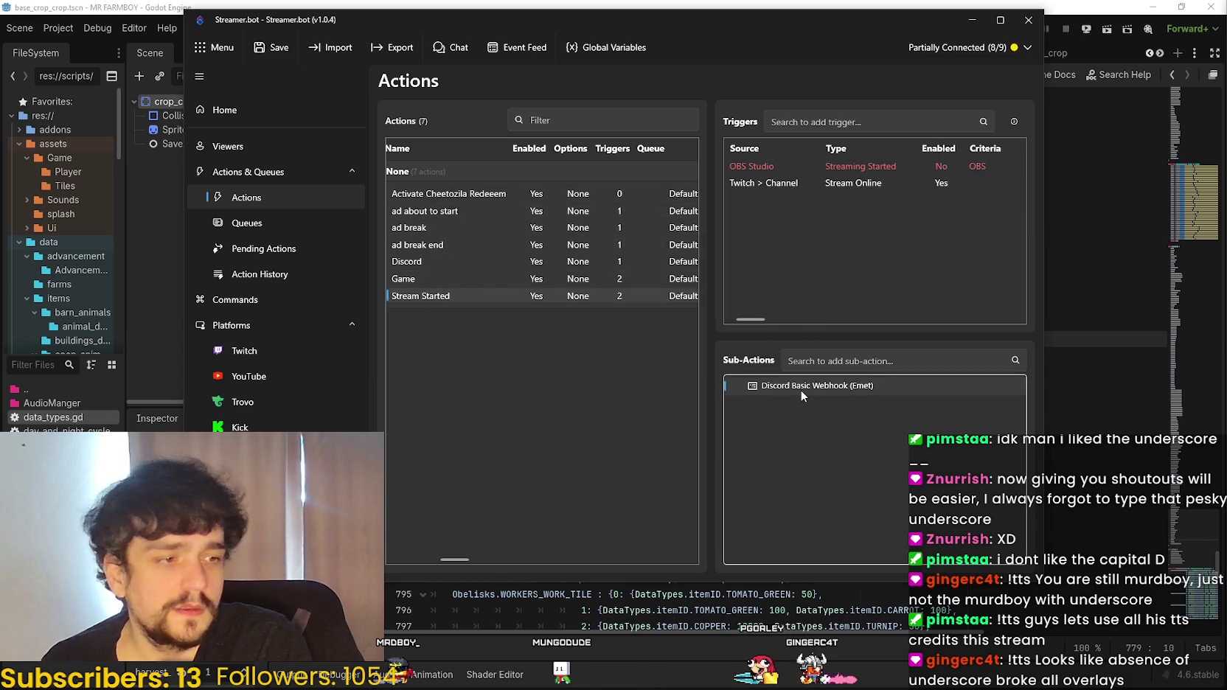
# - Inspect the Discord Basic Webhook go-live message, then switch away to the StreamElements browser window
pyautogui.doubleClick(801, 390)
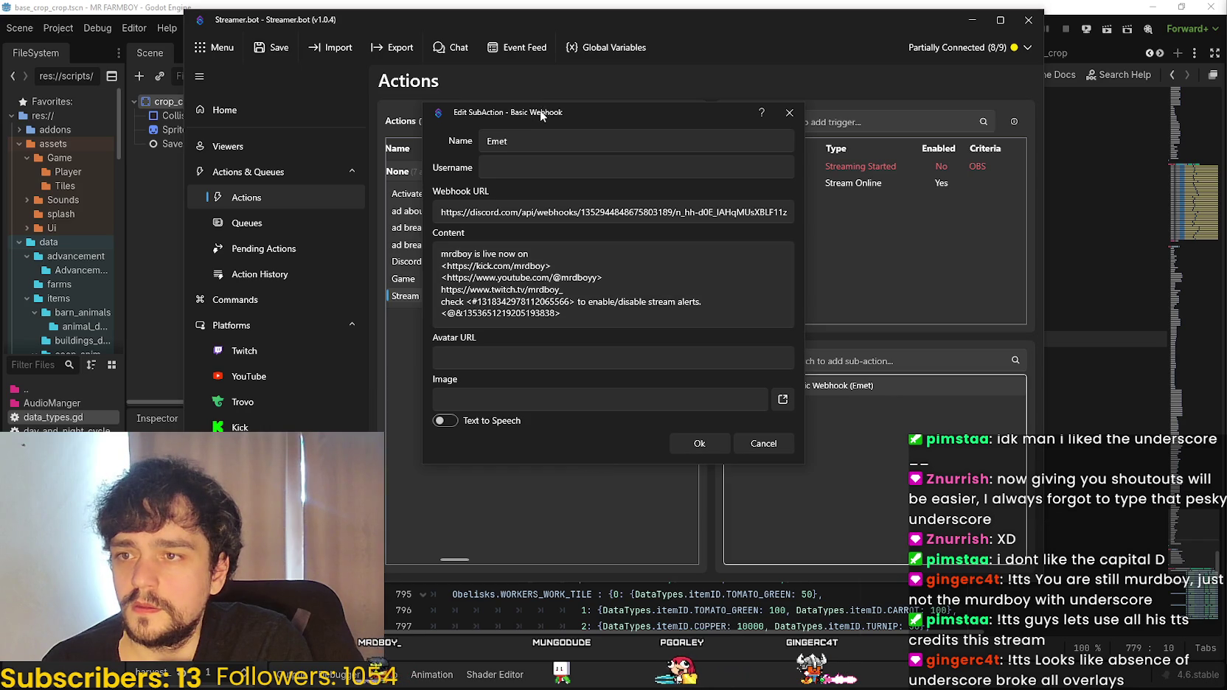
pyautogui.press('Escape')
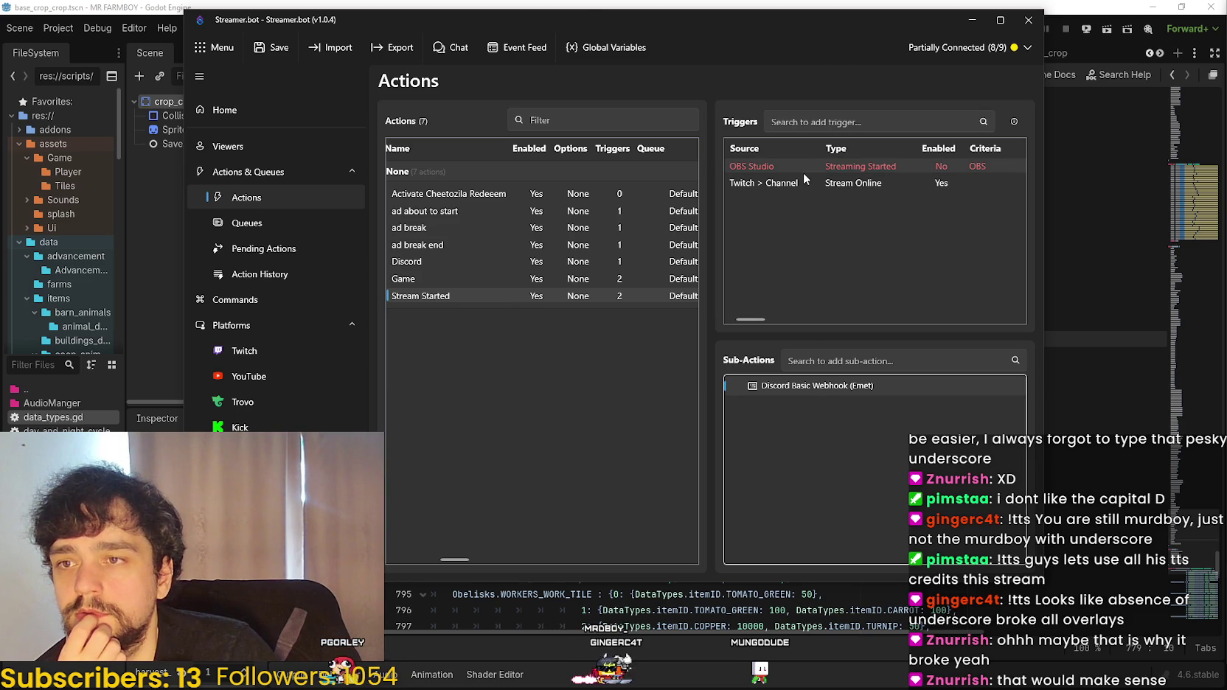
pyautogui.hotkey('alt', 'Tab')
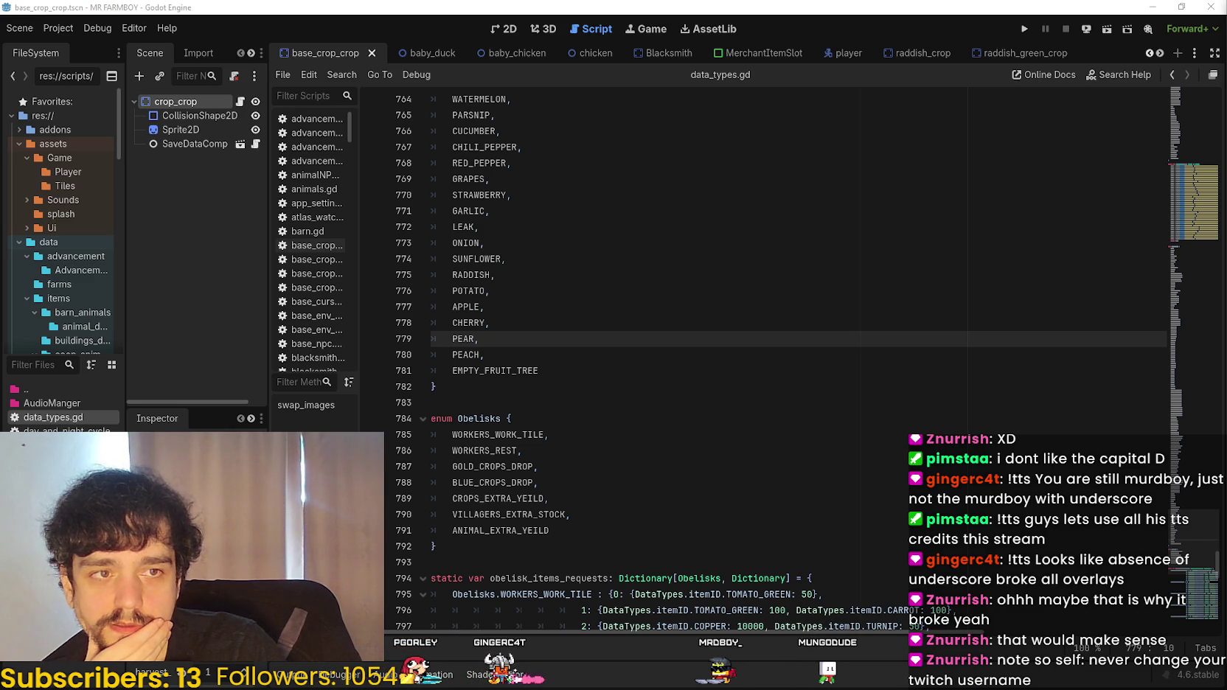
pyautogui.hotkey('alt', 'Tab')
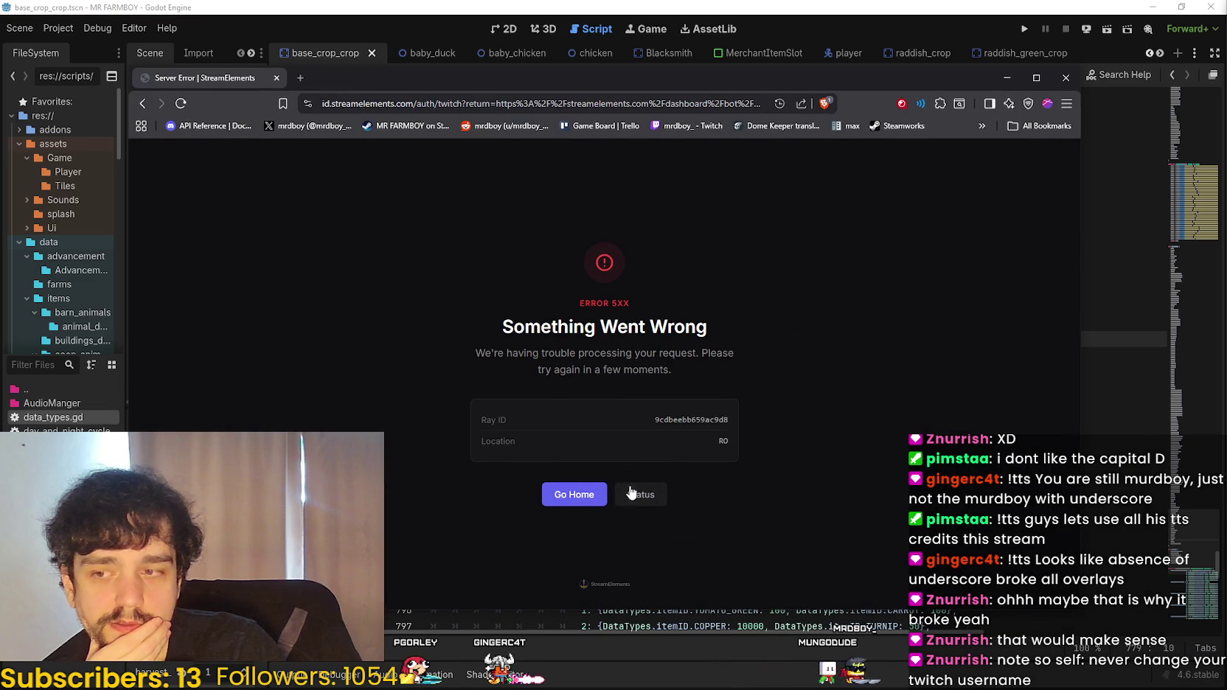
# - Retry StreamElements via Go Home, reposition the browser window, then close it
pyautogui.click(566, 495)
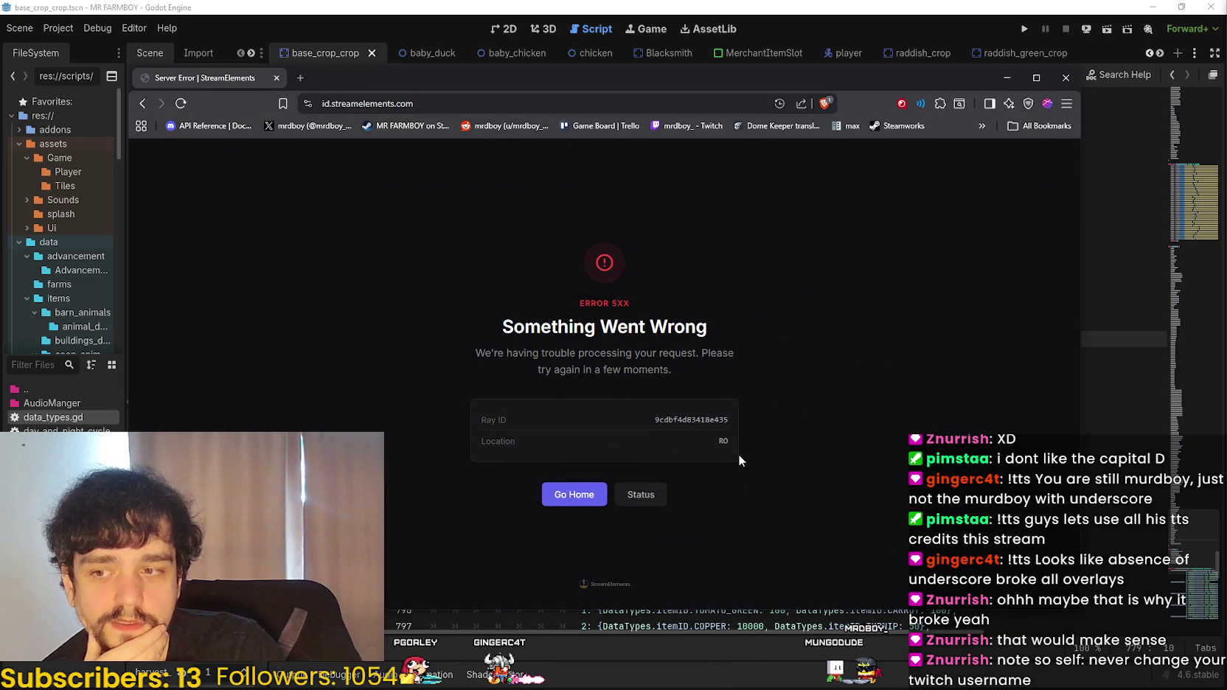
pyautogui.moveTo(408, 81); pyautogui.dragTo(425, 73)
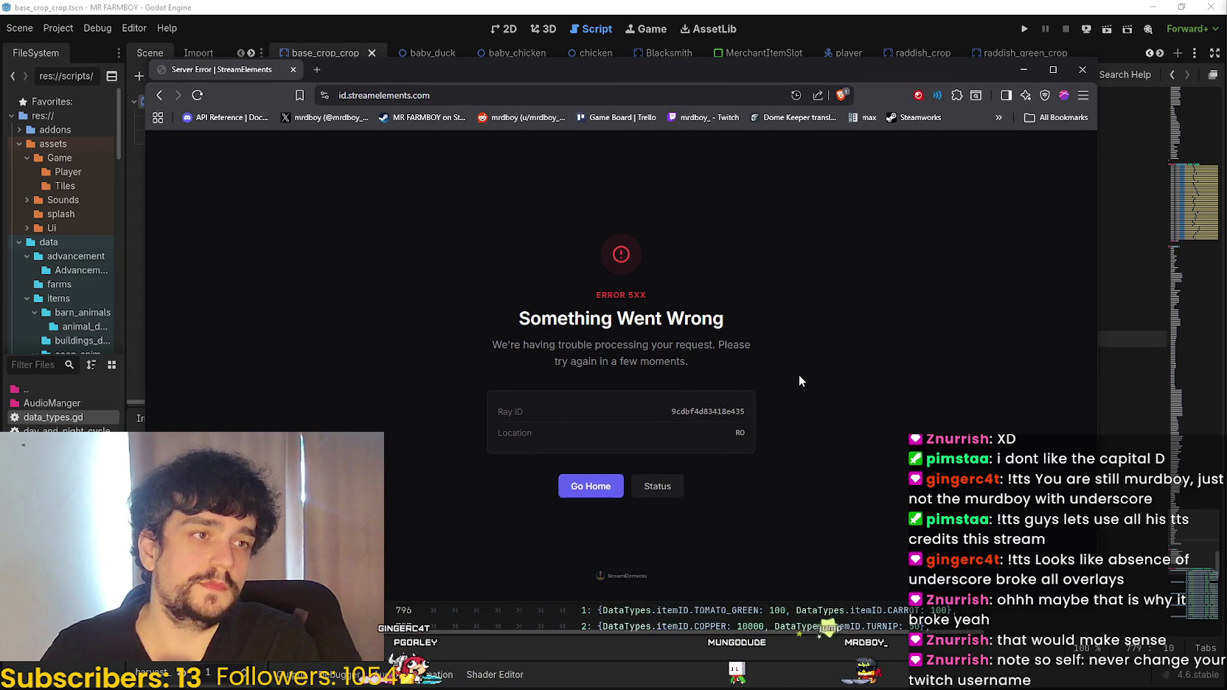
pyautogui.moveTo(564, 58); pyautogui.dragTo(1226, 184)
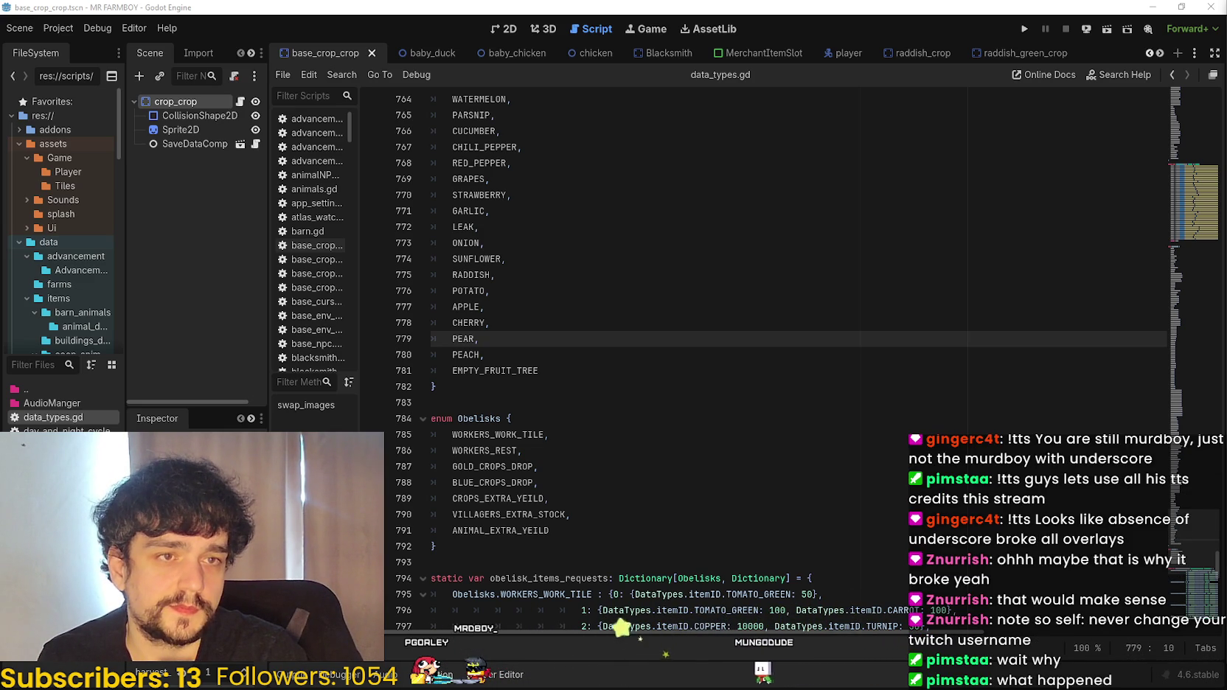
pyautogui.moveTo(1226, 81); pyautogui.dragTo(367, 80)
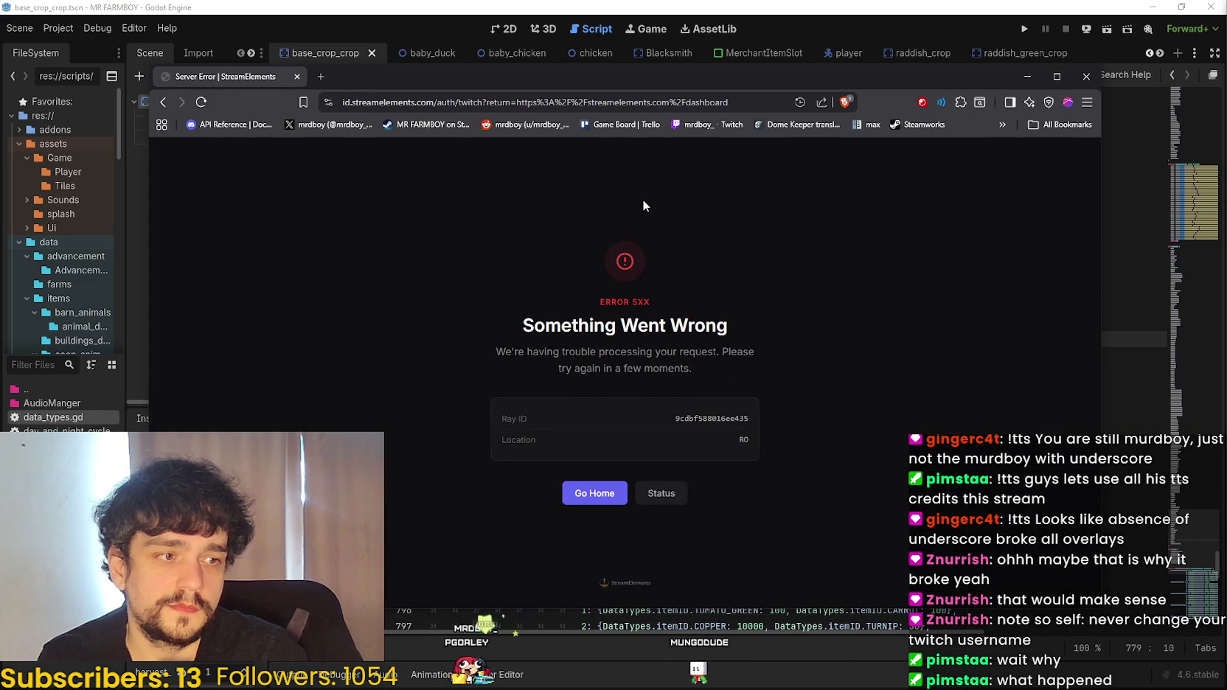
pyautogui.moveTo(494, 78)
pyautogui.mouseDown()
pyautogui.moveTo(466, 41)
pyautogui.moveTo(548, 47)
pyautogui.mouseUp()
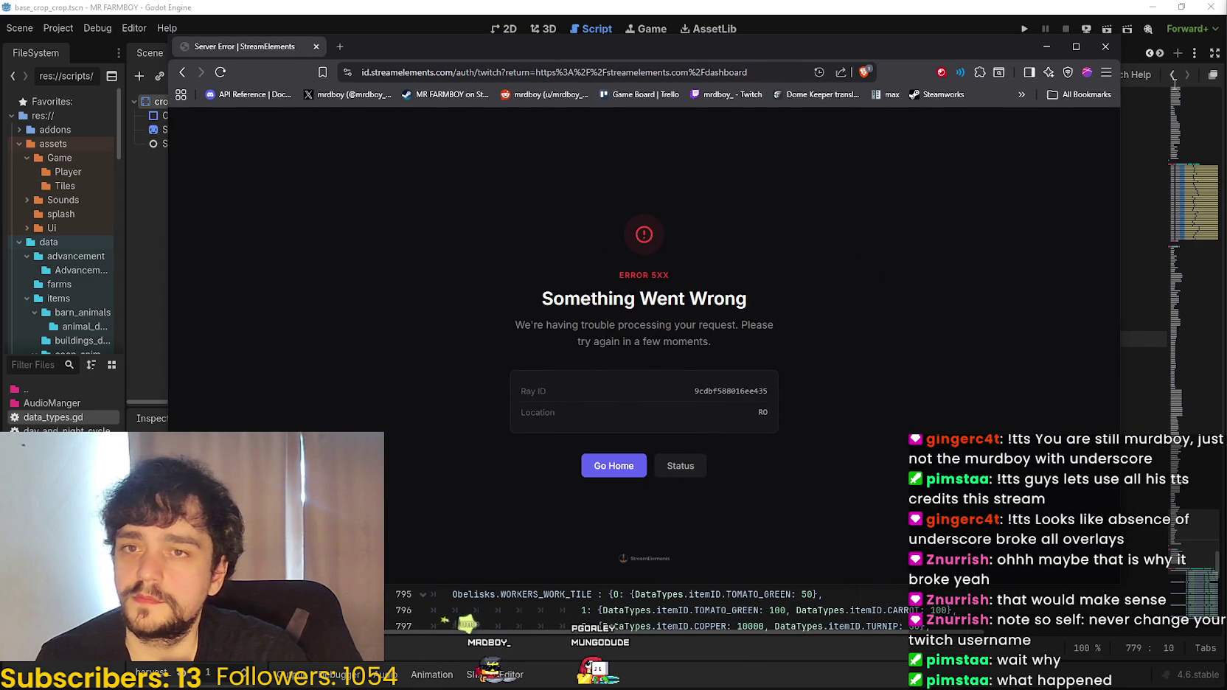
pyautogui.click(1104, 48)
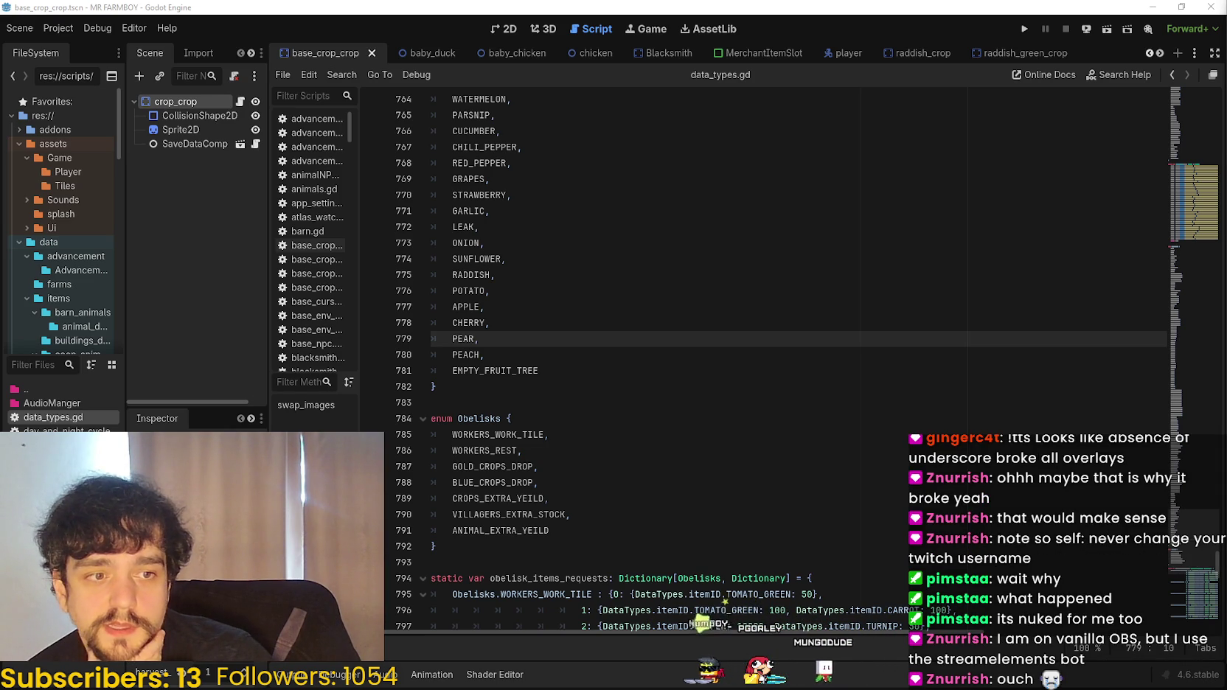
pyautogui.moveTo(1226, 204); pyautogui.dragTo(430, 147)
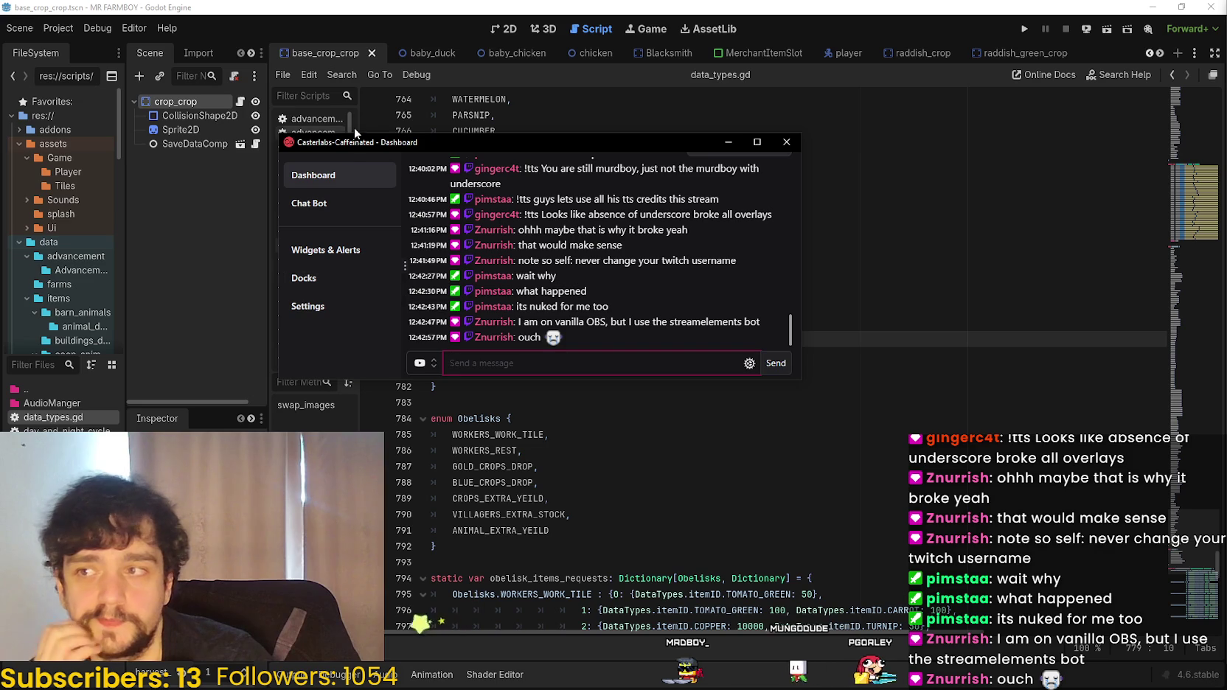
pyautogui.moveTo(367, 138)
pyautogui.mouseDown()
pyautogui.moveTo(404, 131)
pyautogui.moveTo(404, 110)
pyautogui.moveTo(443, 72)
pyautogui.moveTo(479, 163)
pyautogui.mouseUp()
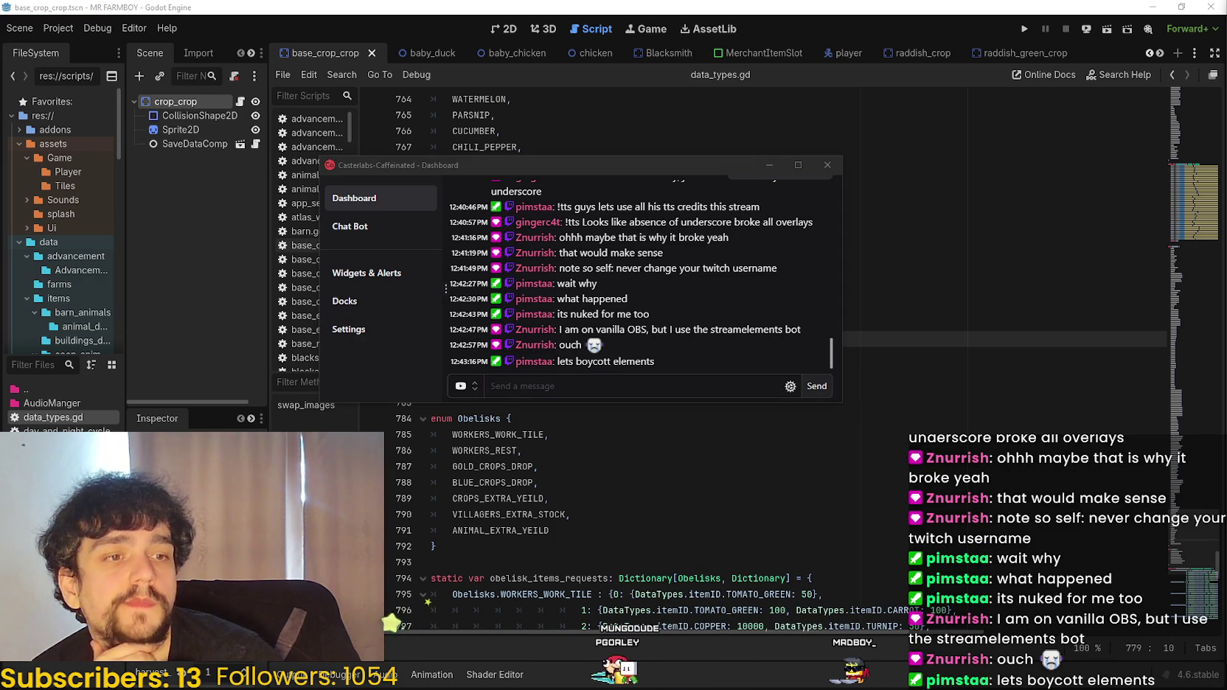
pyautogui.moveTo(468, 173); pyautogui.dragTo(481, 161)
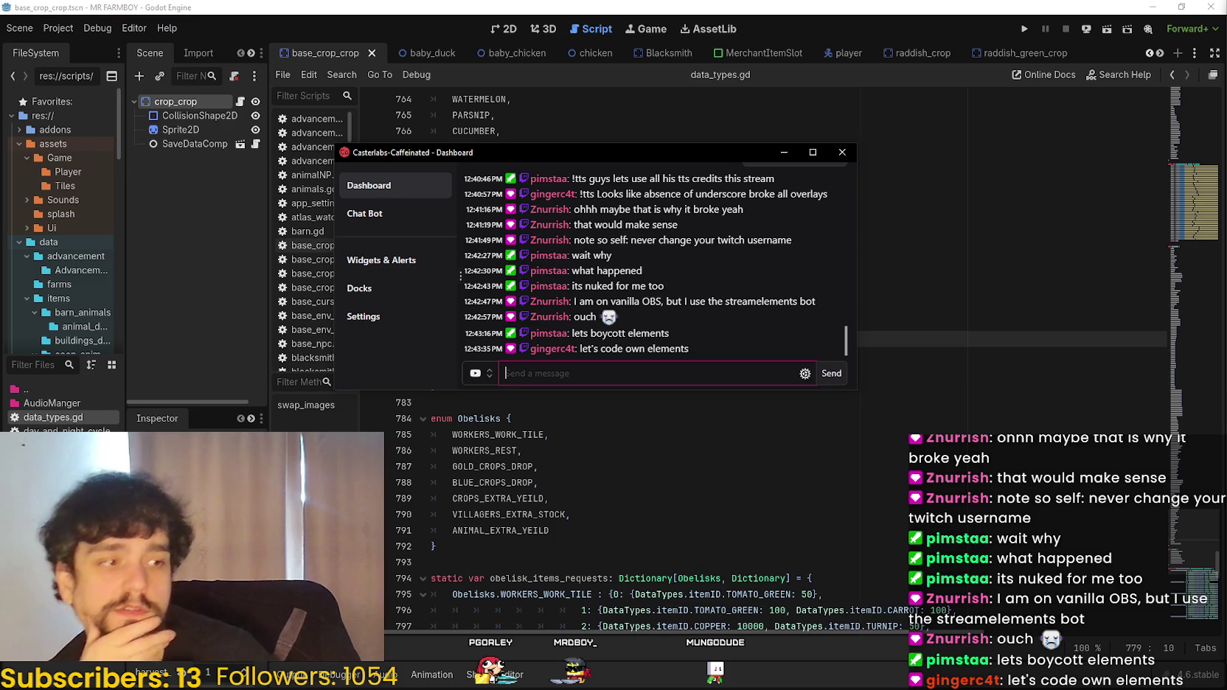
pyautogui.hotkey('alt', 'Tab')
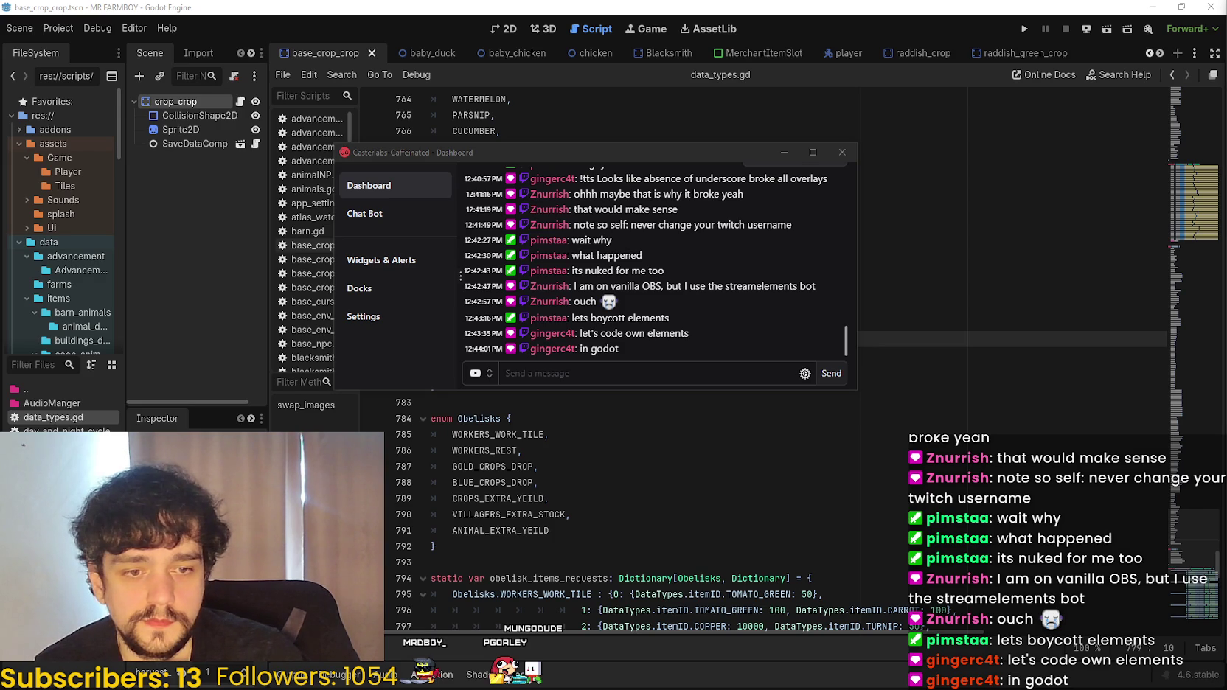
pyautogui.hotkey('alt', 'Tab')
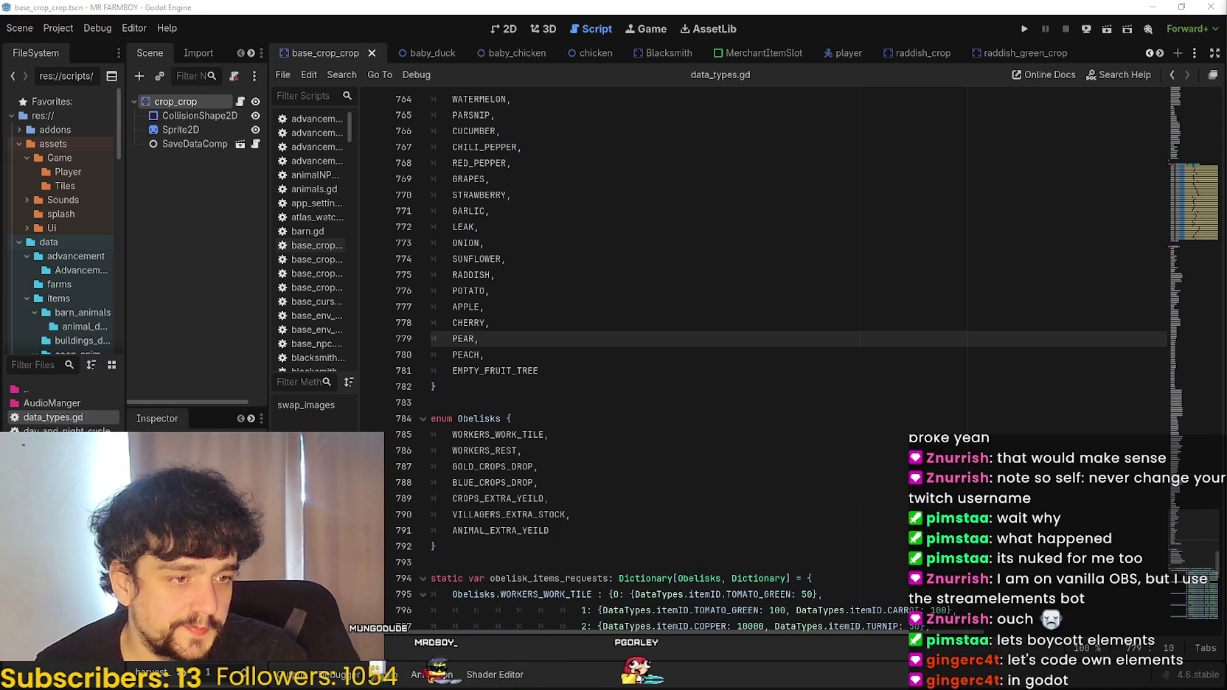
# - Show the desktop with Win+D, then restore the Godot editor on data_types.gd
pyautogui.press('super+d')
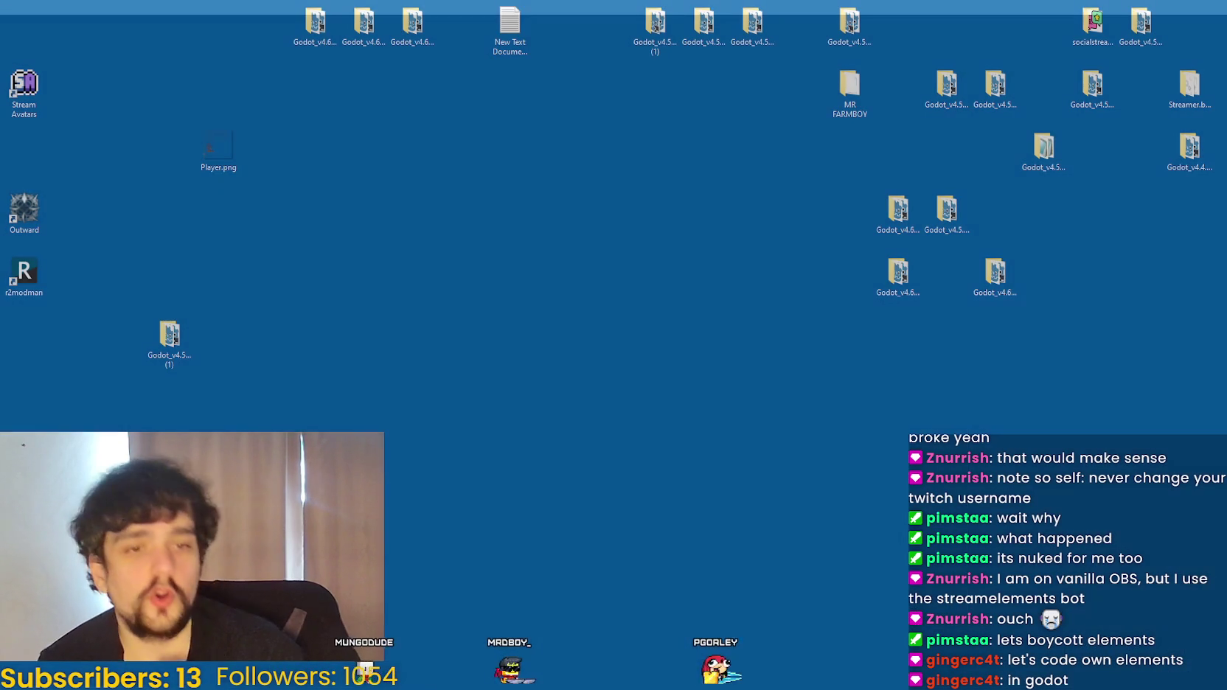
pyautogui.press('super+d')
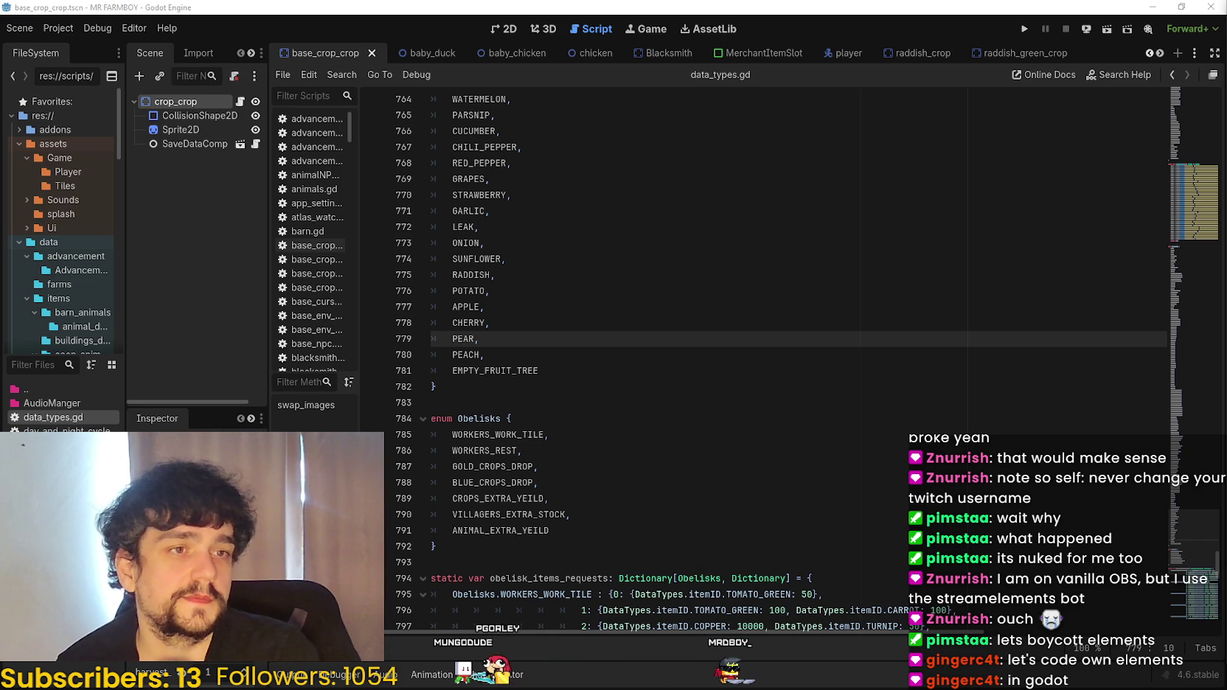
# - Scroll data_types.gd from line 782 to the Obelisks enum, then switch to StreamElements' X page
pyautogui.click(590, 387)
pyautogui.scroll(-5, 618, 397)
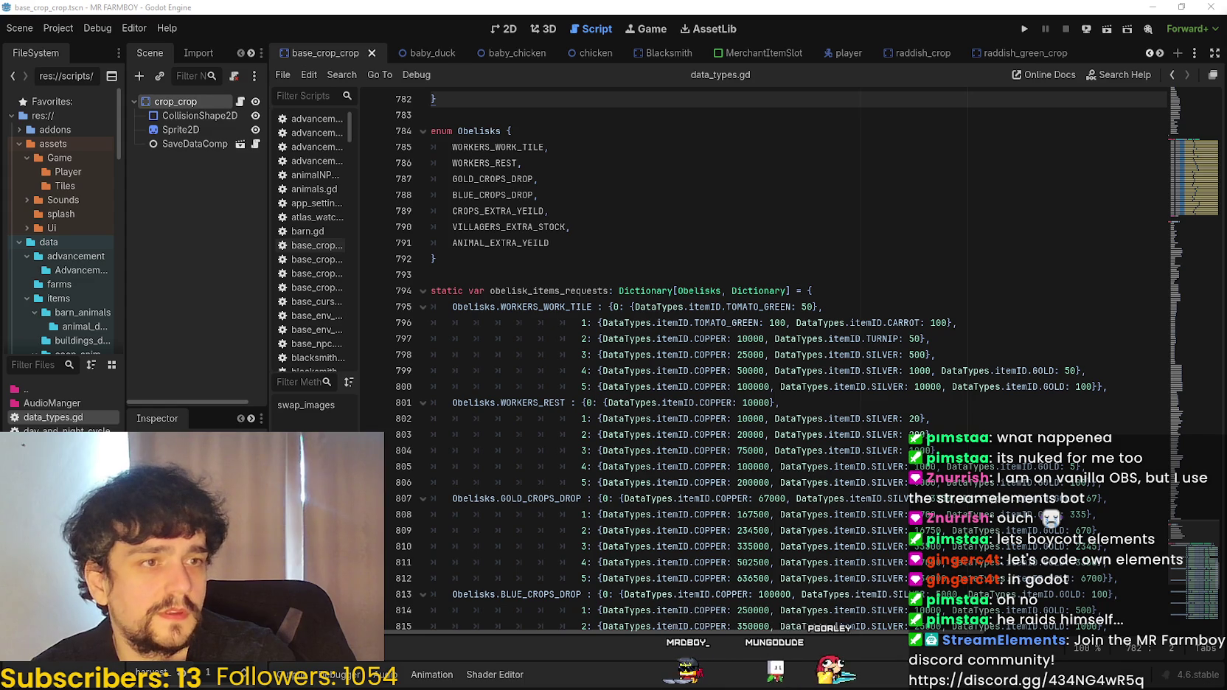
pyautogui.hotkey('alt', 'Tab')
pyautogui.scroll(-5, 527, 435)
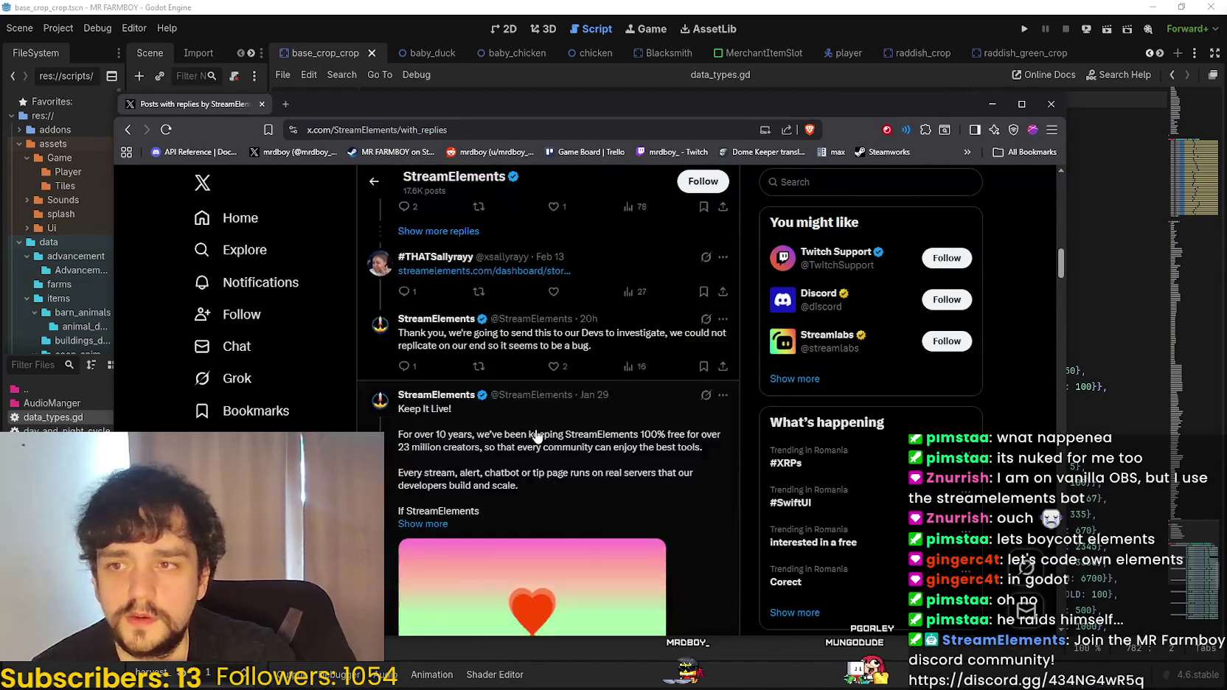
pyautogui.scroll(10, 528, 435)
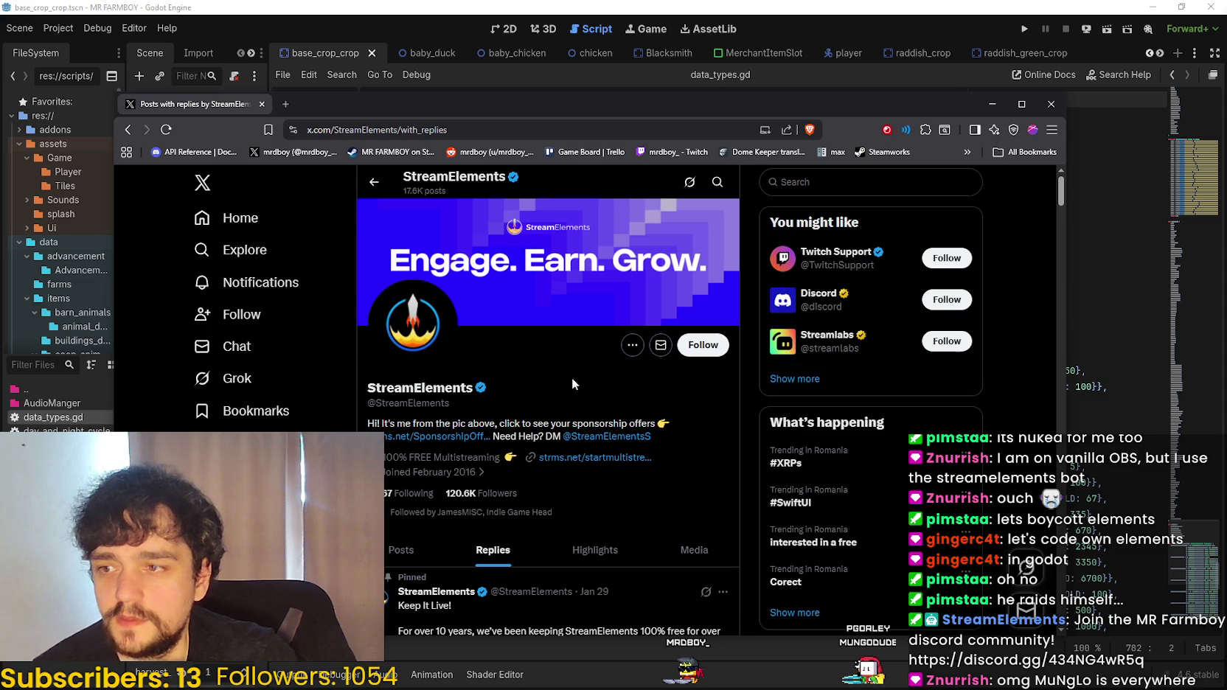
pyautogui.press('n')
pyautogui.write('@StreamElements o7')
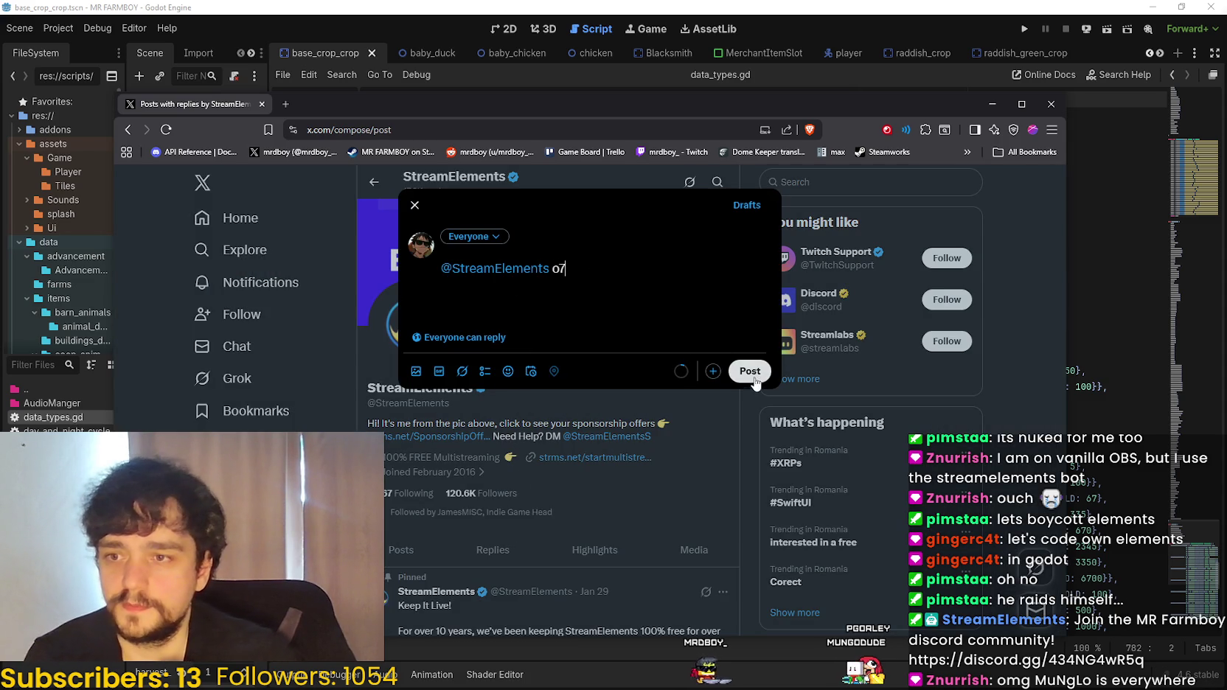
pyautogui.click(750, 371)
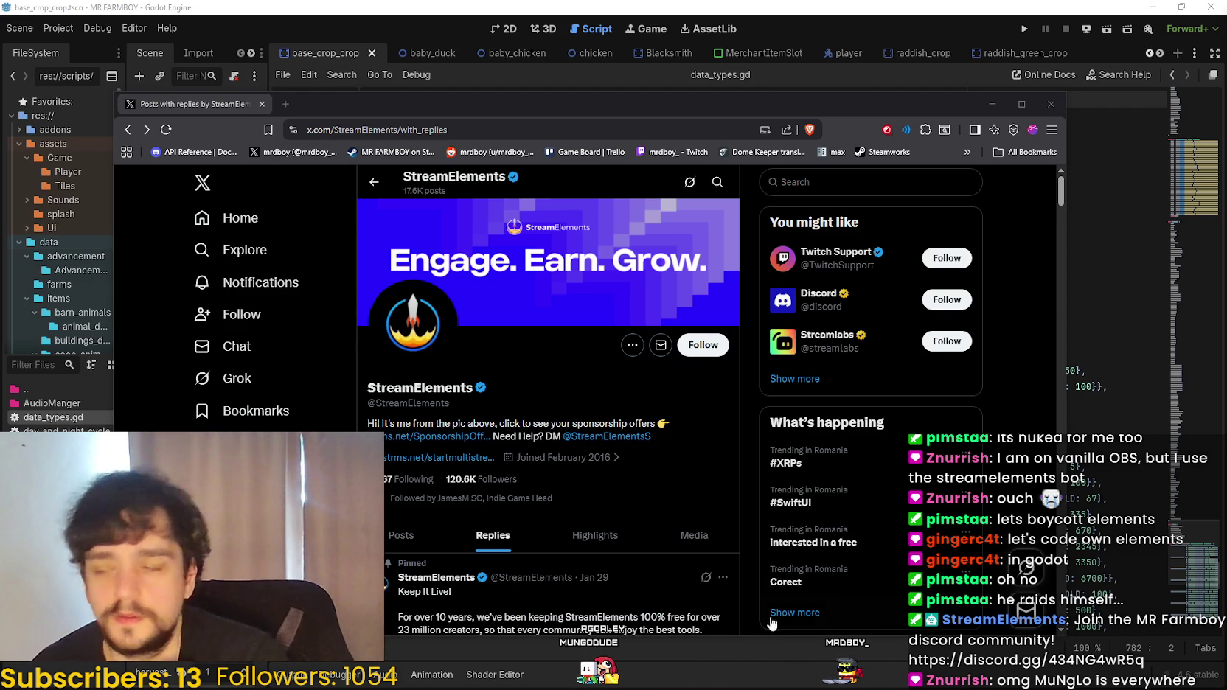
pyautogui.scroll(-5, 374, 395)
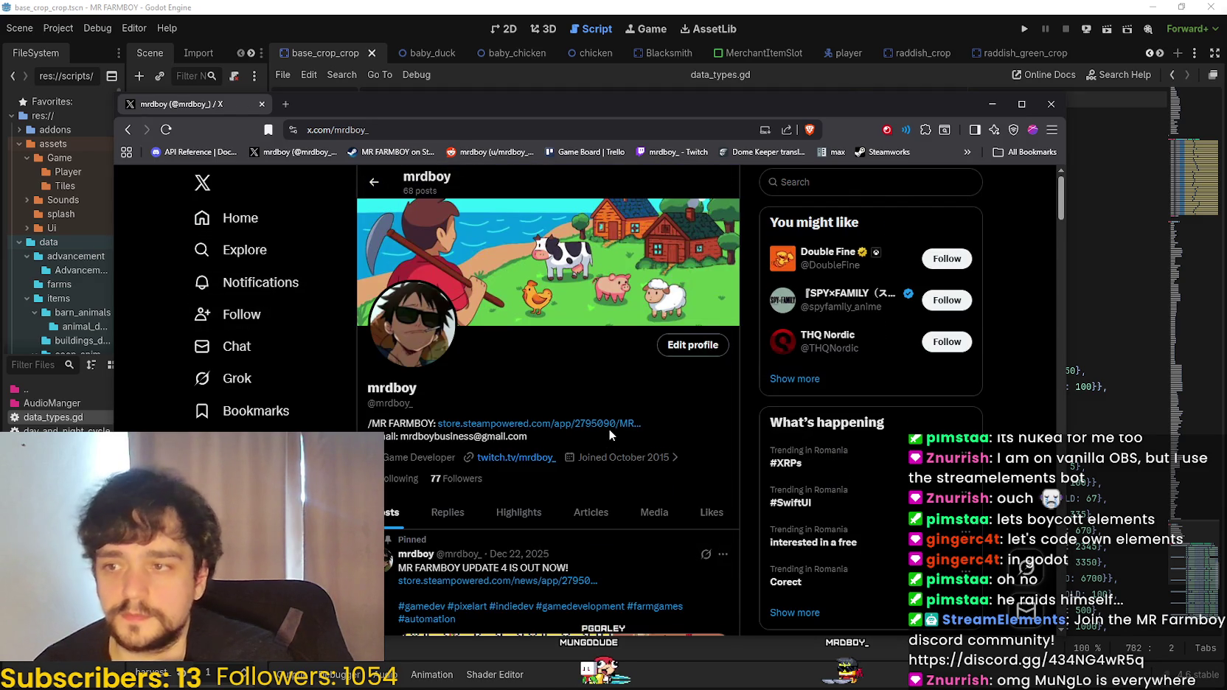
pyautogui.scroll(-3, 609, 428)
pyautogui.scroll(-3, 536, 317)
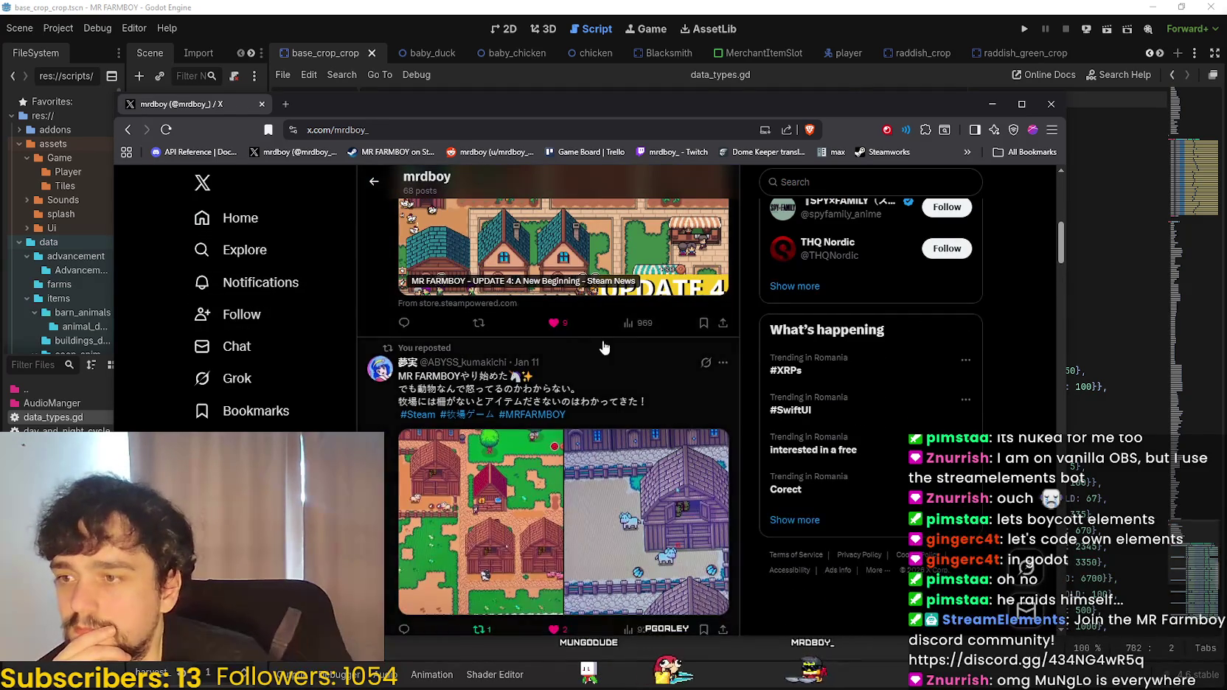
pyautogui.scroll(-5, 590, 339)
pyautogui.scroll(-8, 601, 336)
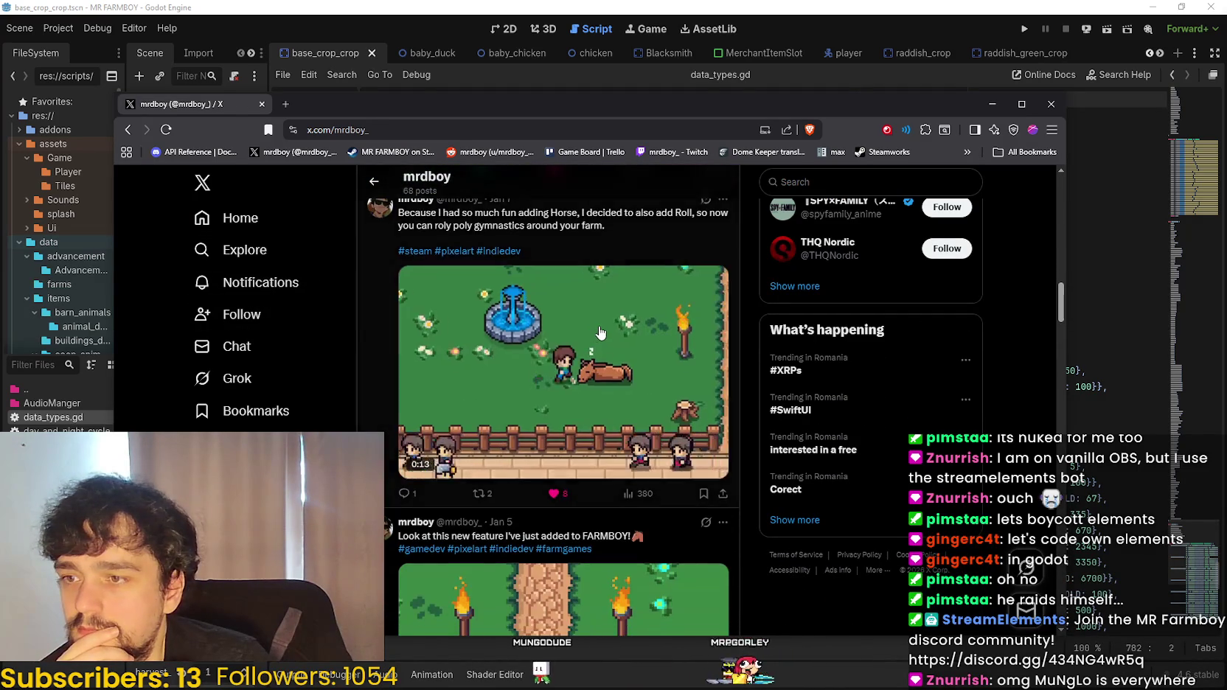
pyautogui.scroll(-10, 600, 332)
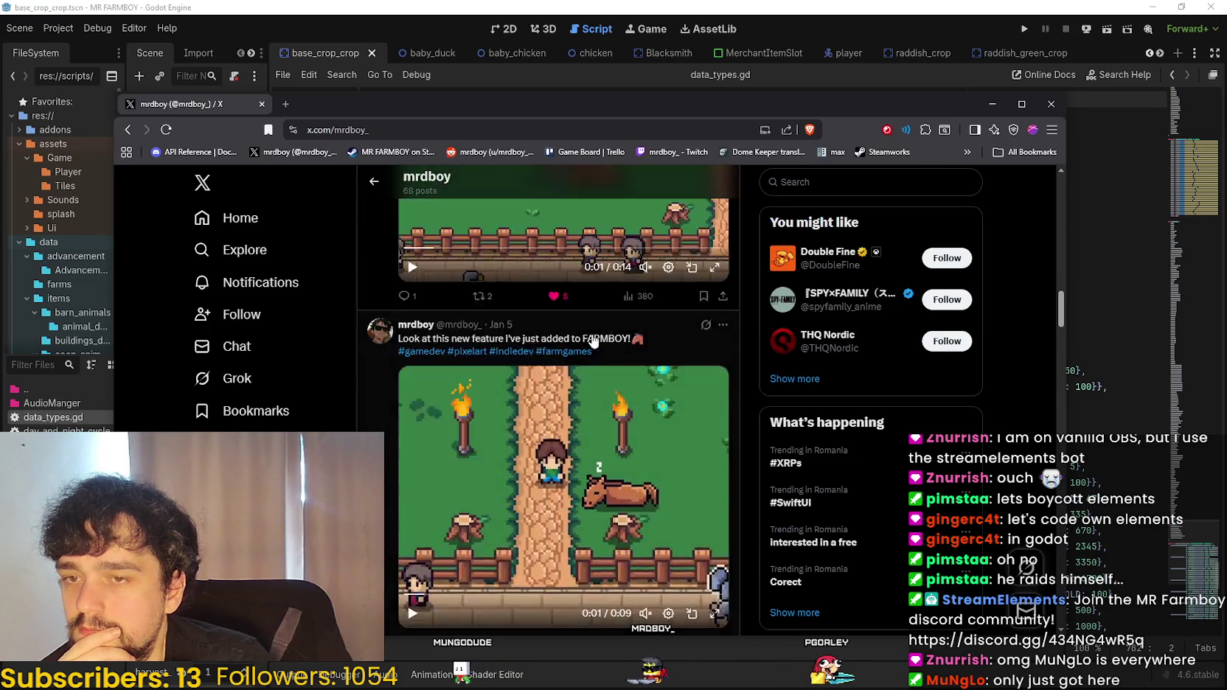
pyautogui.scroll(20, 575, 338)
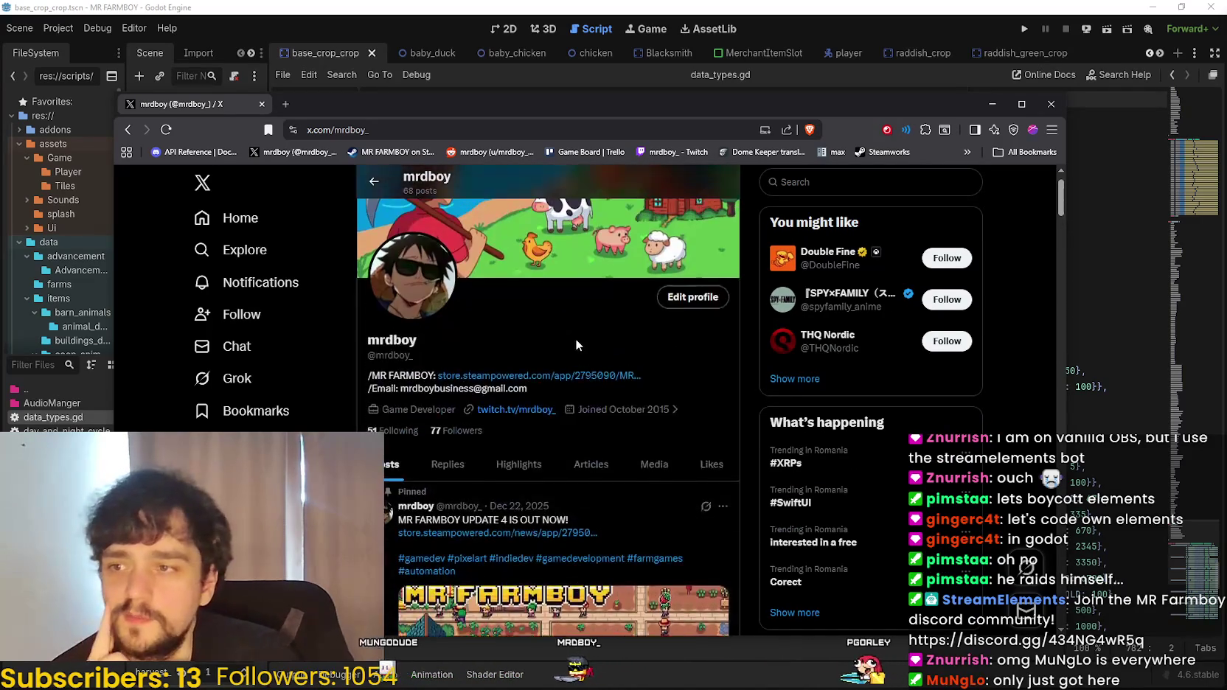
pyautogui.click(448, 512)
pyautogui.scroll(-10, 498, 476)
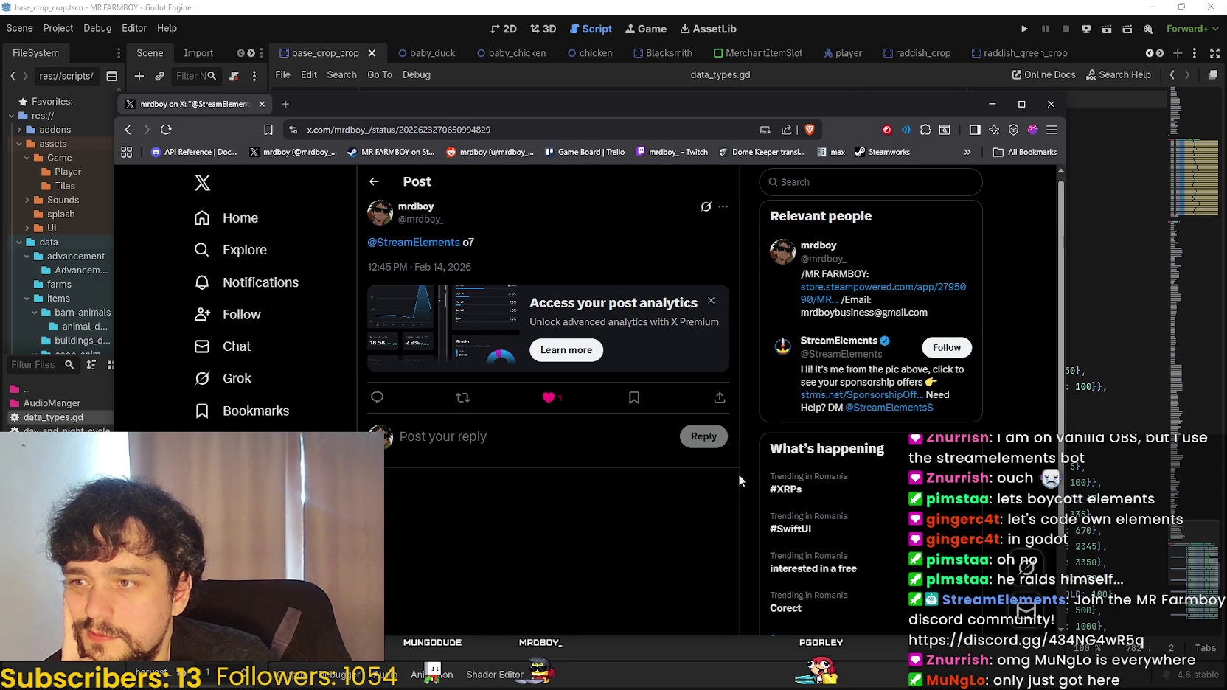
pyautogui.click(711, 301)
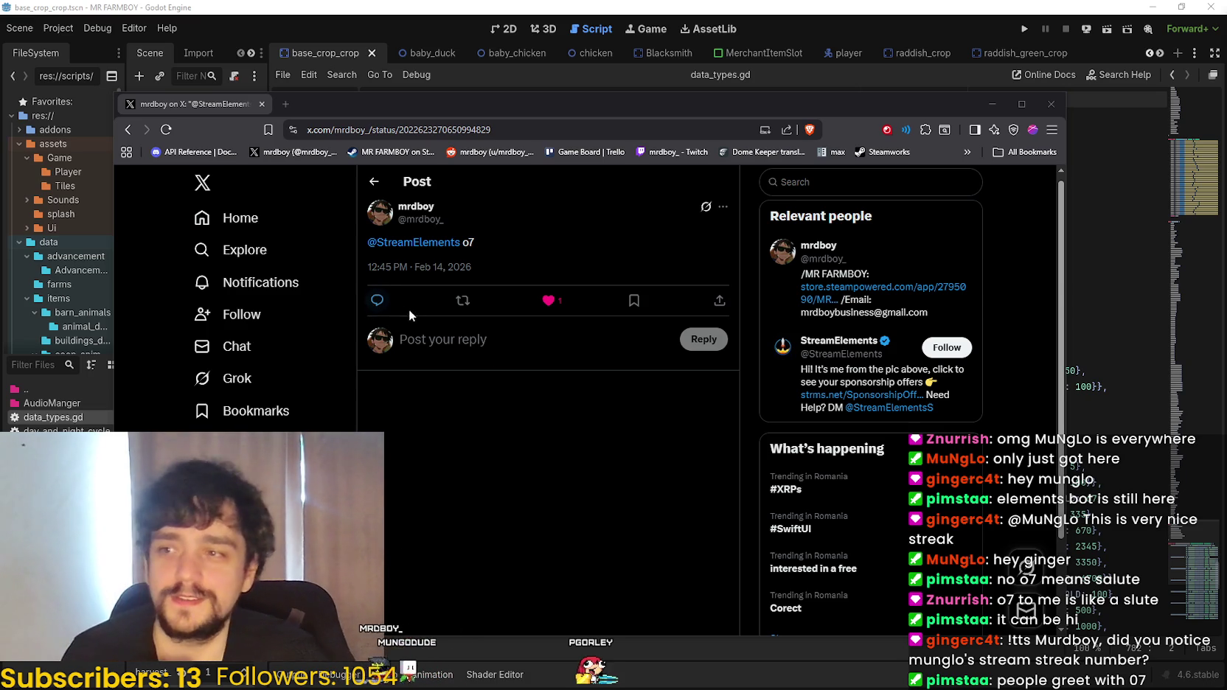
pyautogui.click(377, 301)
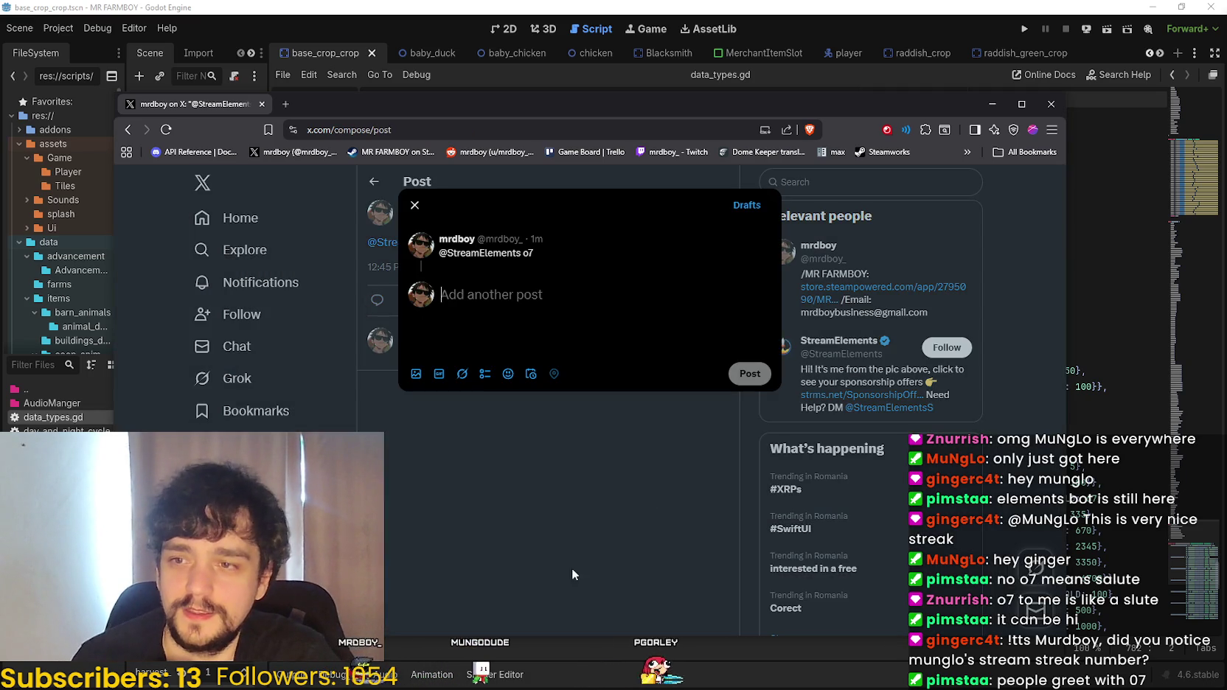
# - Post the follow-up reply 'I meant to say RIP o7' under the o7 post
pyautogui.write('I meant to say ')
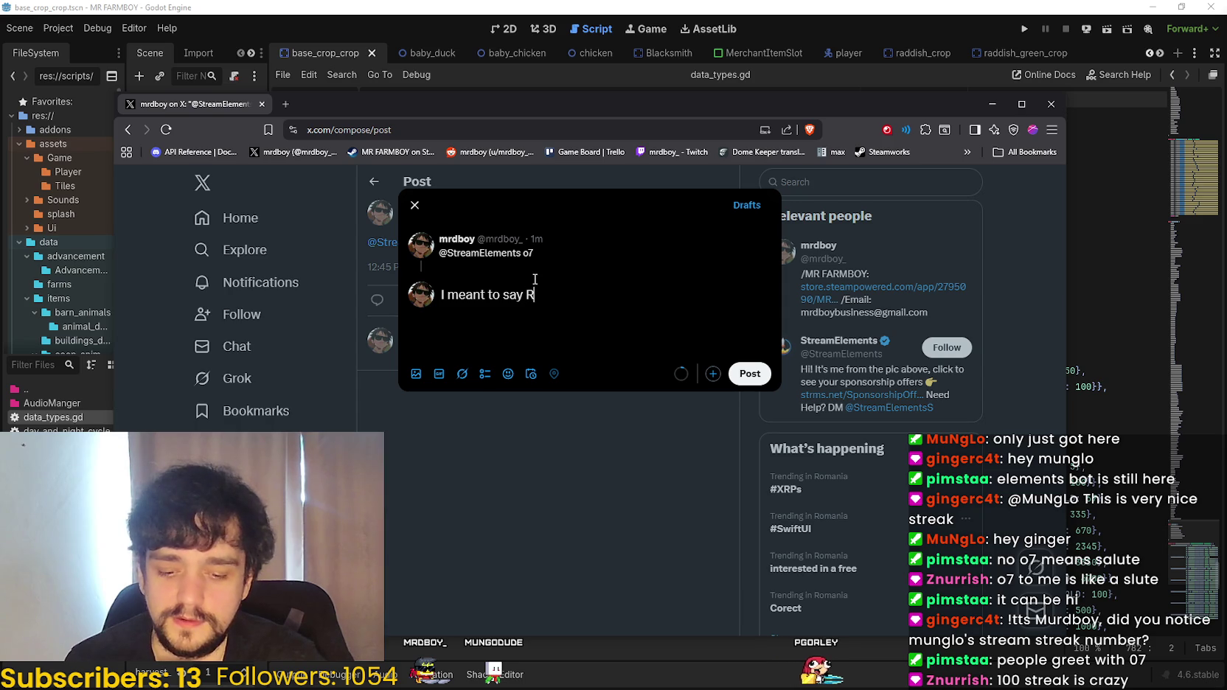
pyautogui.write('RIP o')
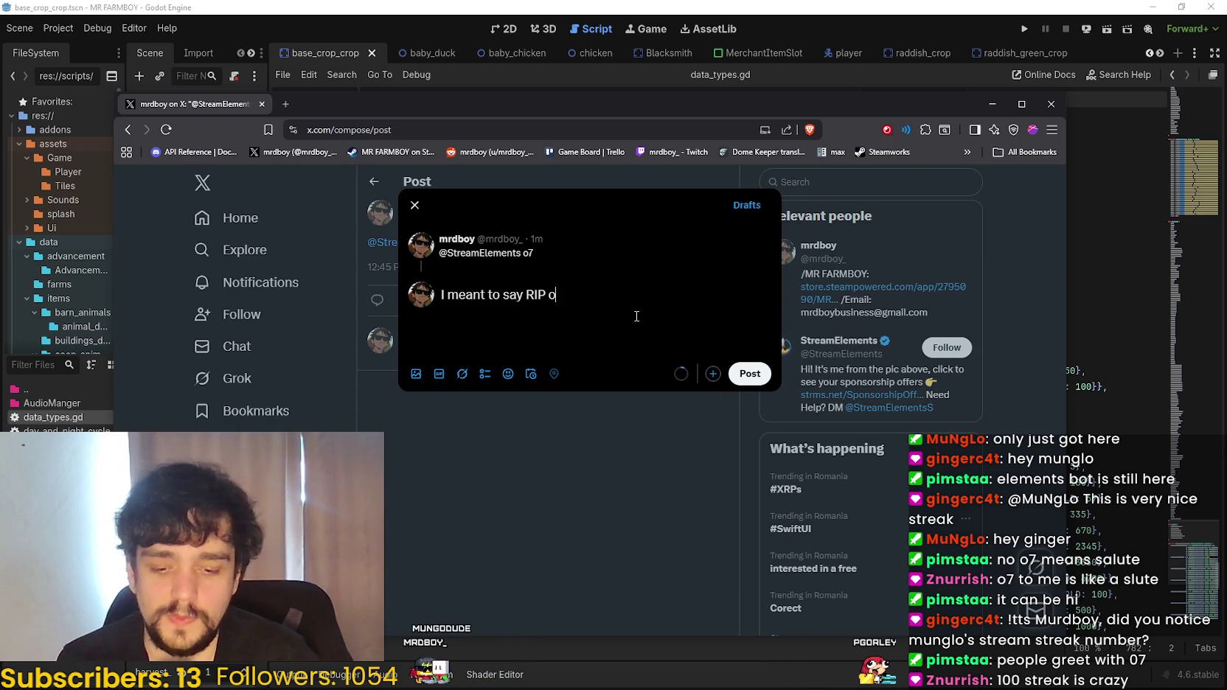
pyautogui.click(748, 375)
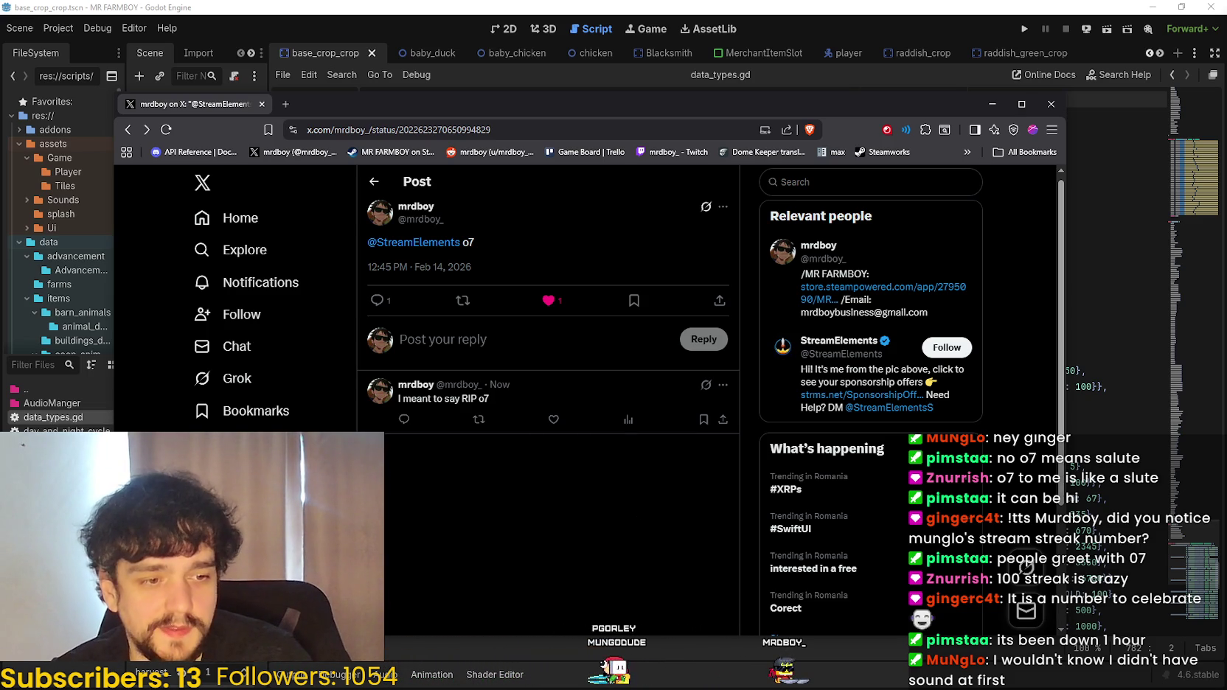
pyautogui.hotkey('alt', 'Tab')
pyautogui.hotkey('alt', 'Tab')
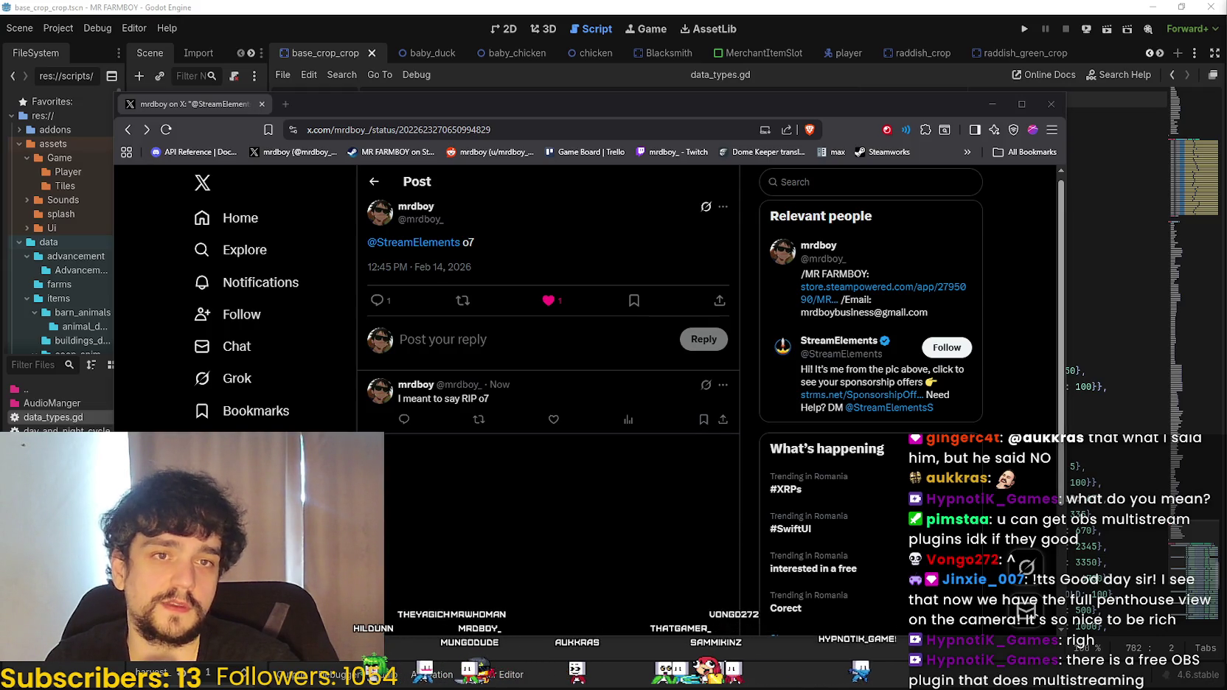
# - Drag the browser window to a new position on screen
pyautogui.moveTo(461, 114); pyautogui.dragTo(487, 107)
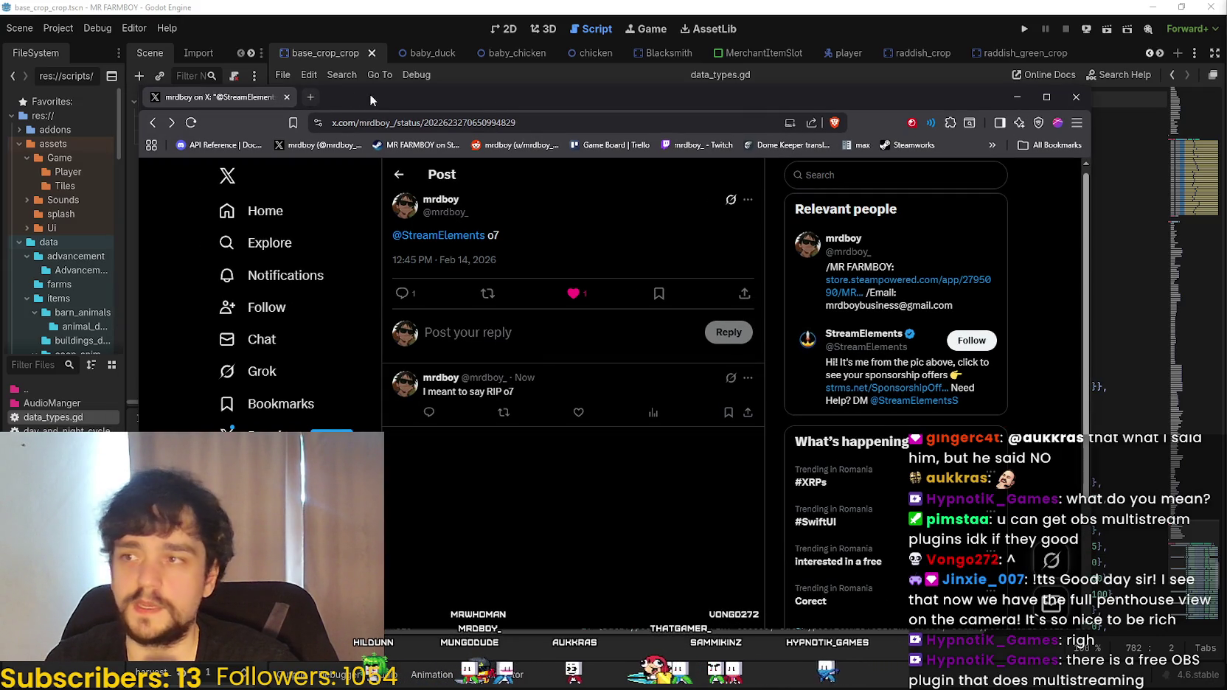
# - In a new browser tab, search Google for 'obs multi stream plugin'
pyautogui.moveTo(370, 98); pyautogui.dragTo(425, 104)
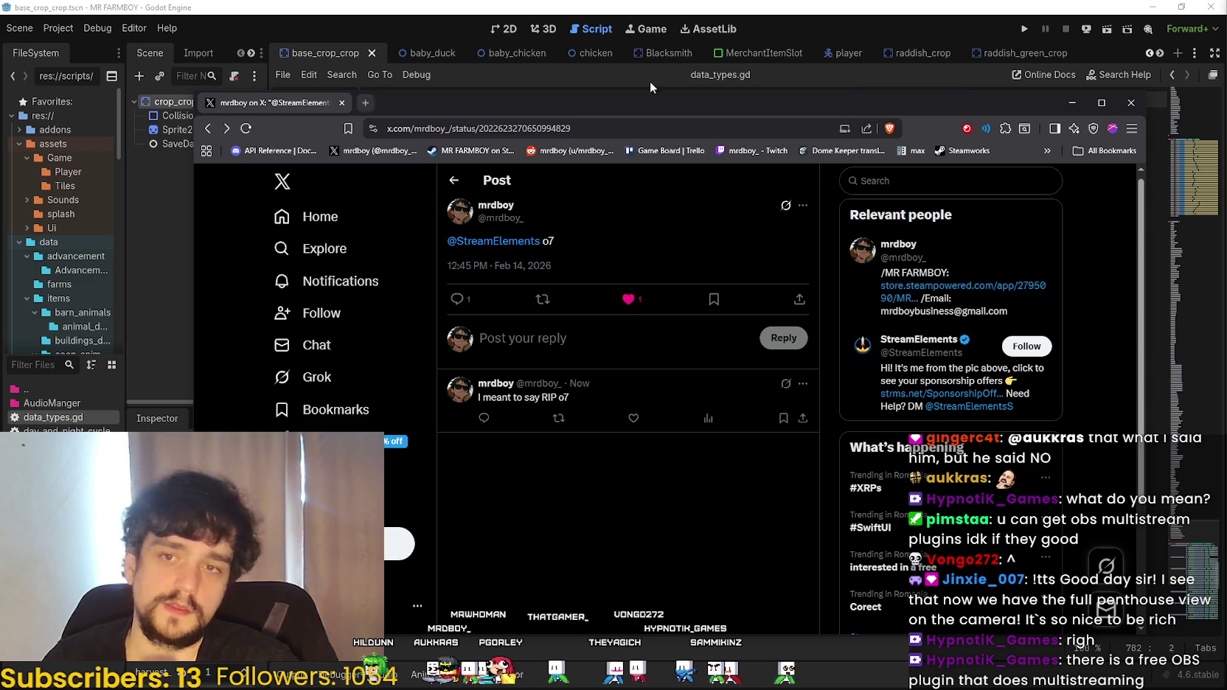
pyautogui.moveTo(648, 102); pyautogui.dragTo(634, 101)
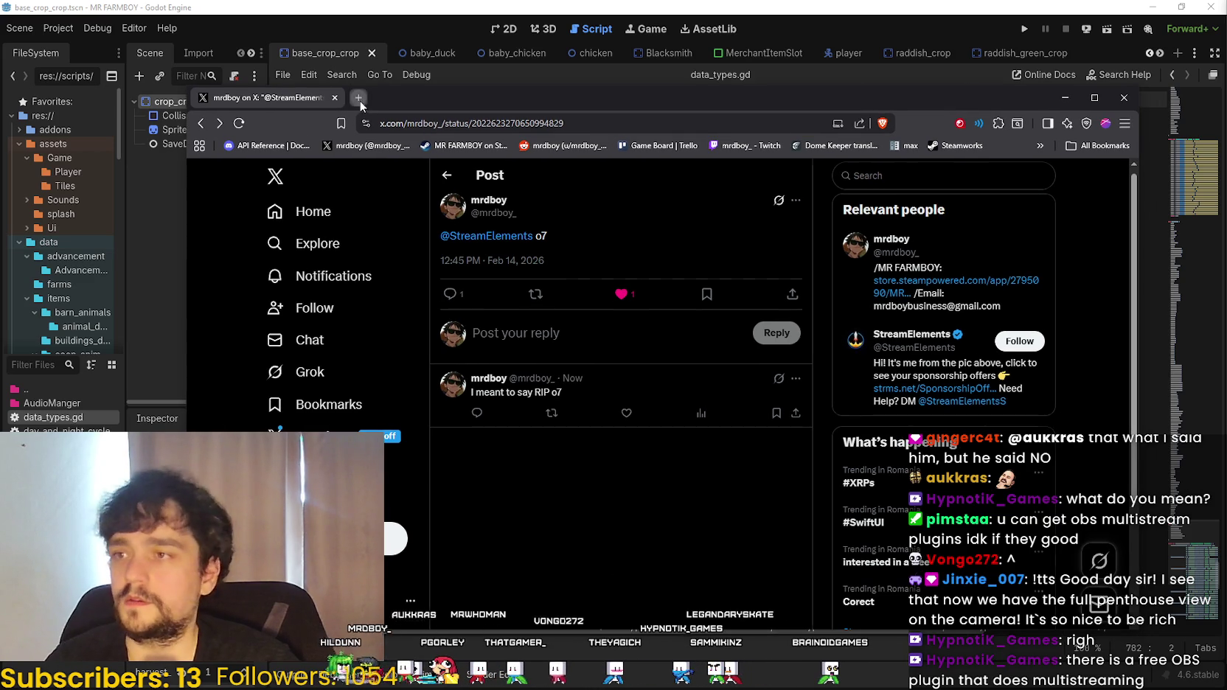
pyautogui.click(359, 98)
pyautogui.write('obs multi stream plugin')
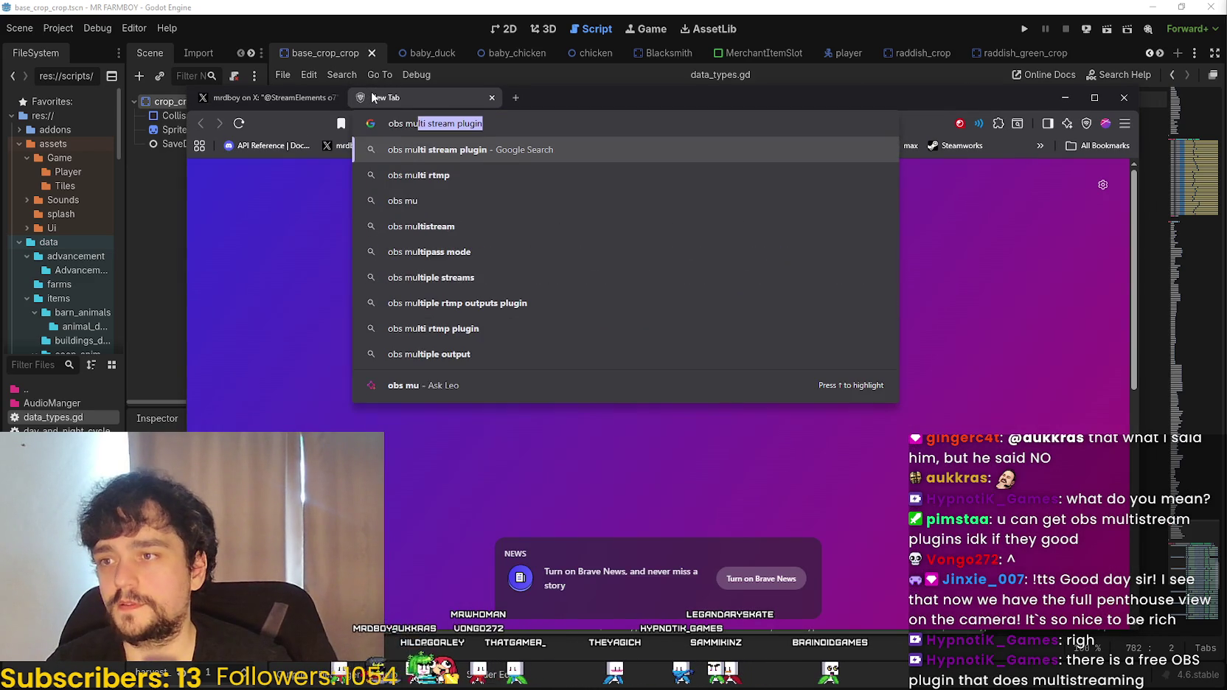
pyautogui.press('Return')
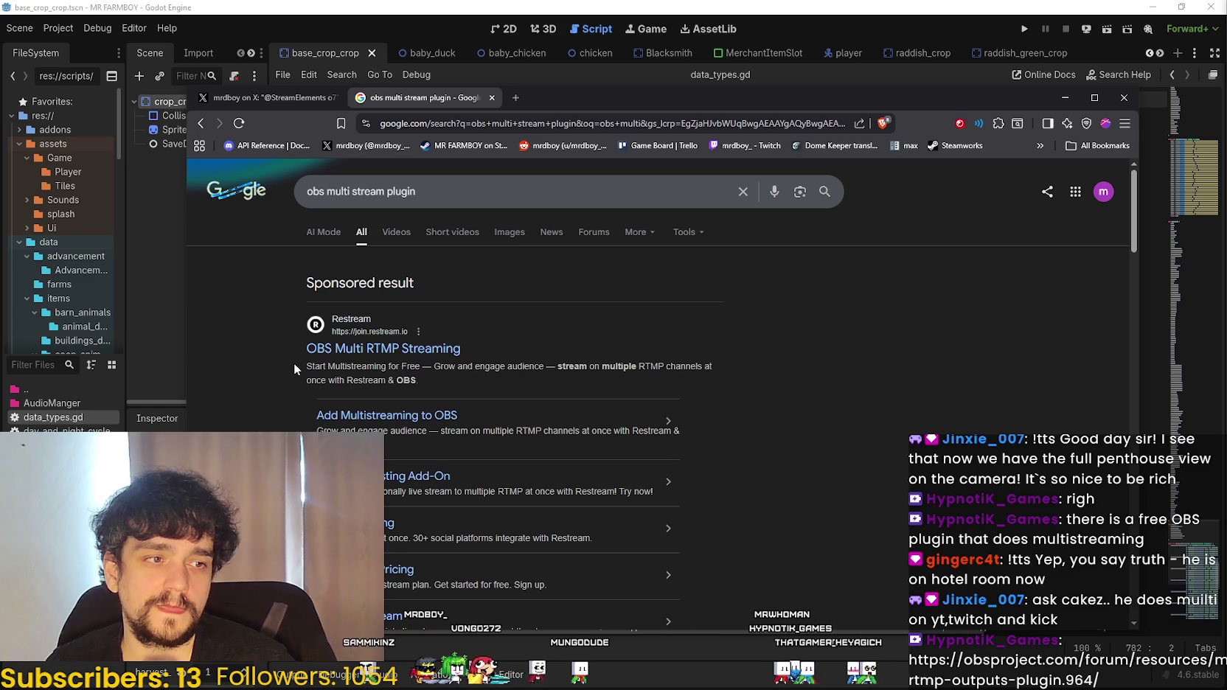
# - Scroll the plugin's screenshots and reviews, highlighting the Altune review's installer complaint
pyautogui.scroll(-2, 293, 362)
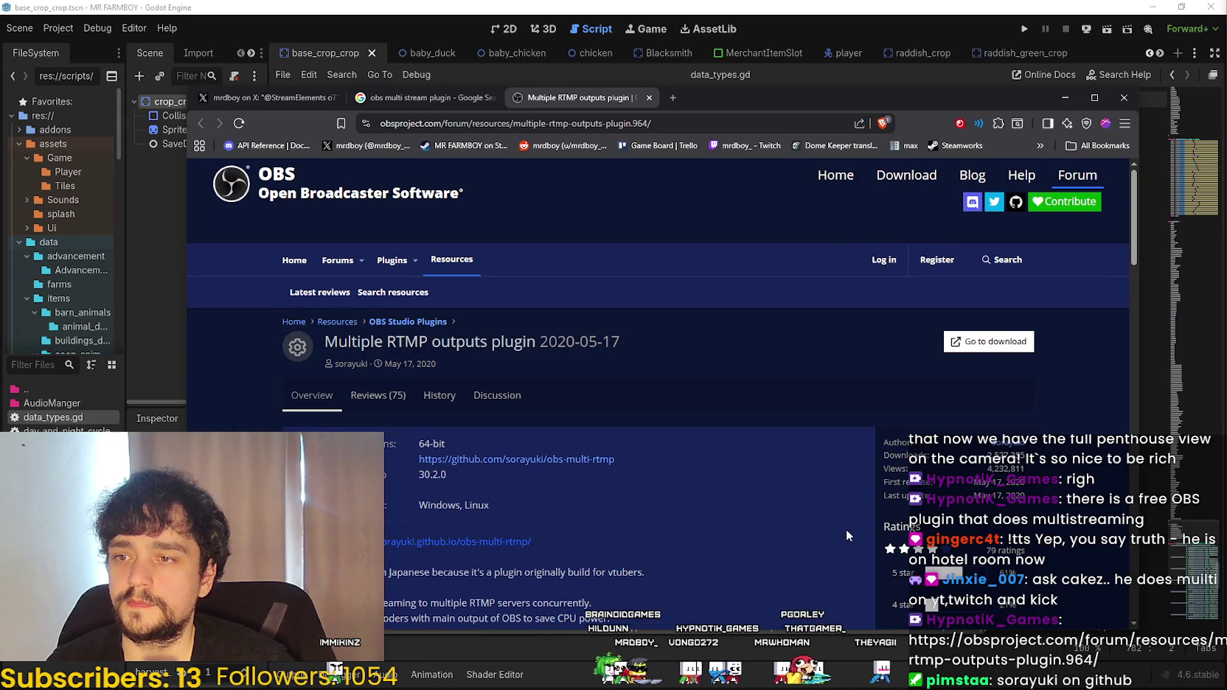
pyautogui.scroll(-1, 846, 535)
pyautogui.scroll(-5, 846, 529)
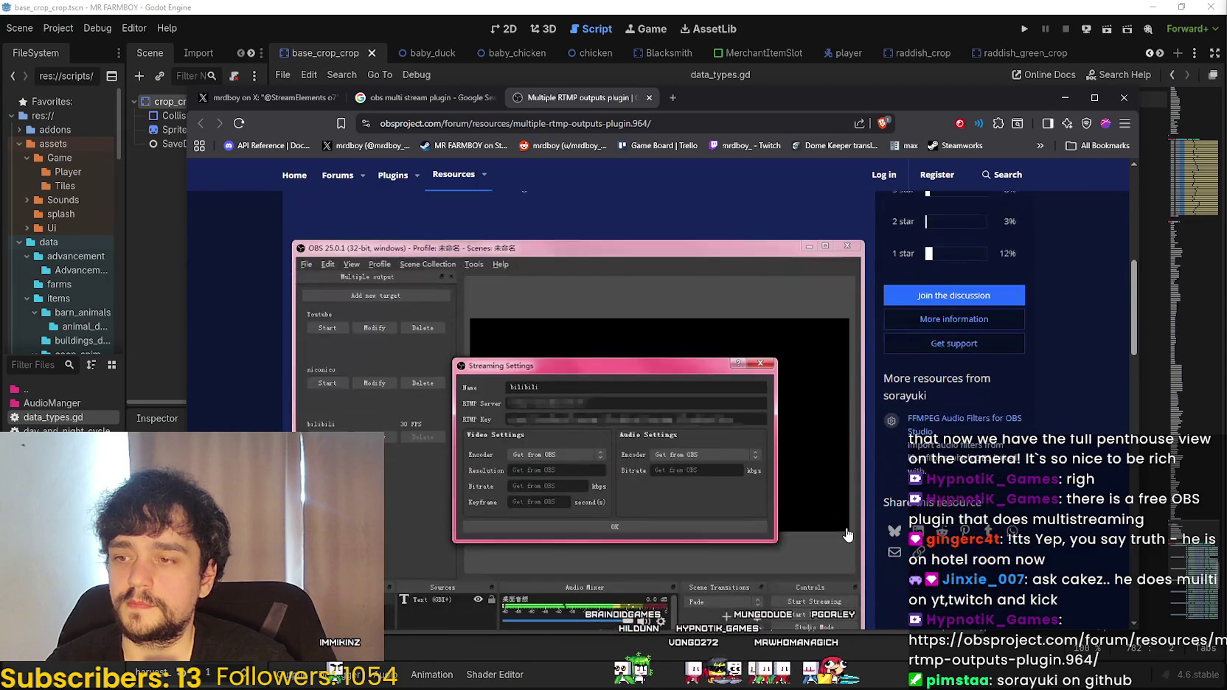
pyautogui.scroll(-3, 847, 533)
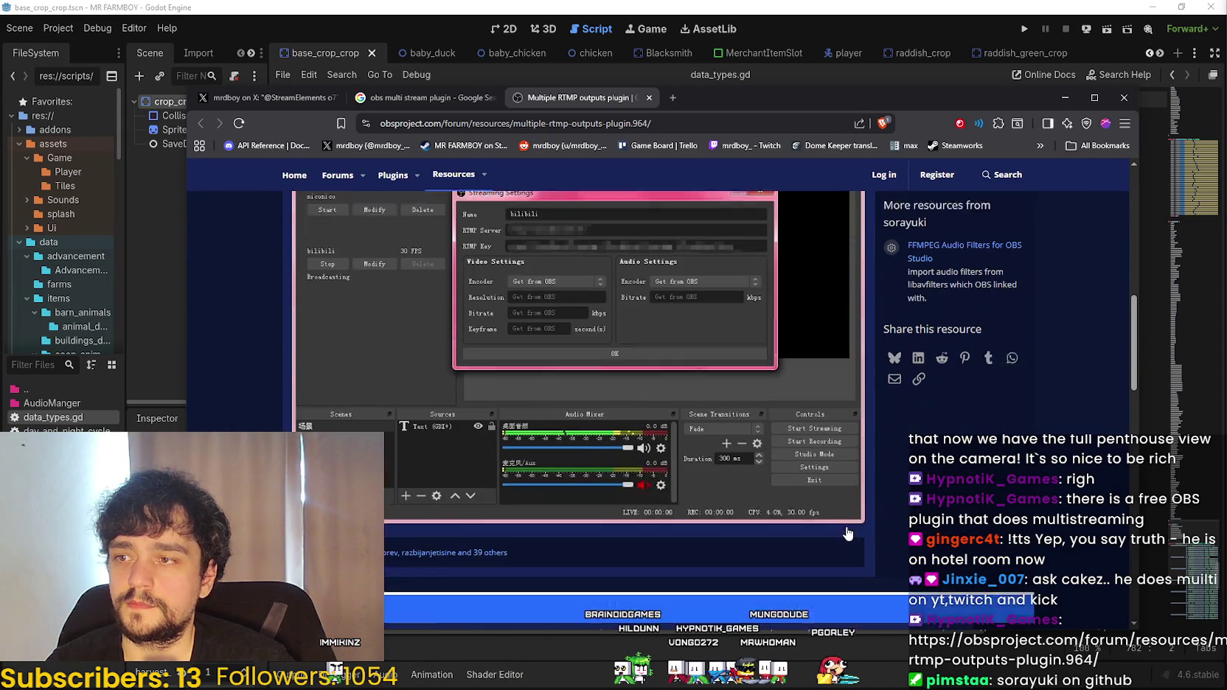
pyautogui.scroll(3, 846, 525)
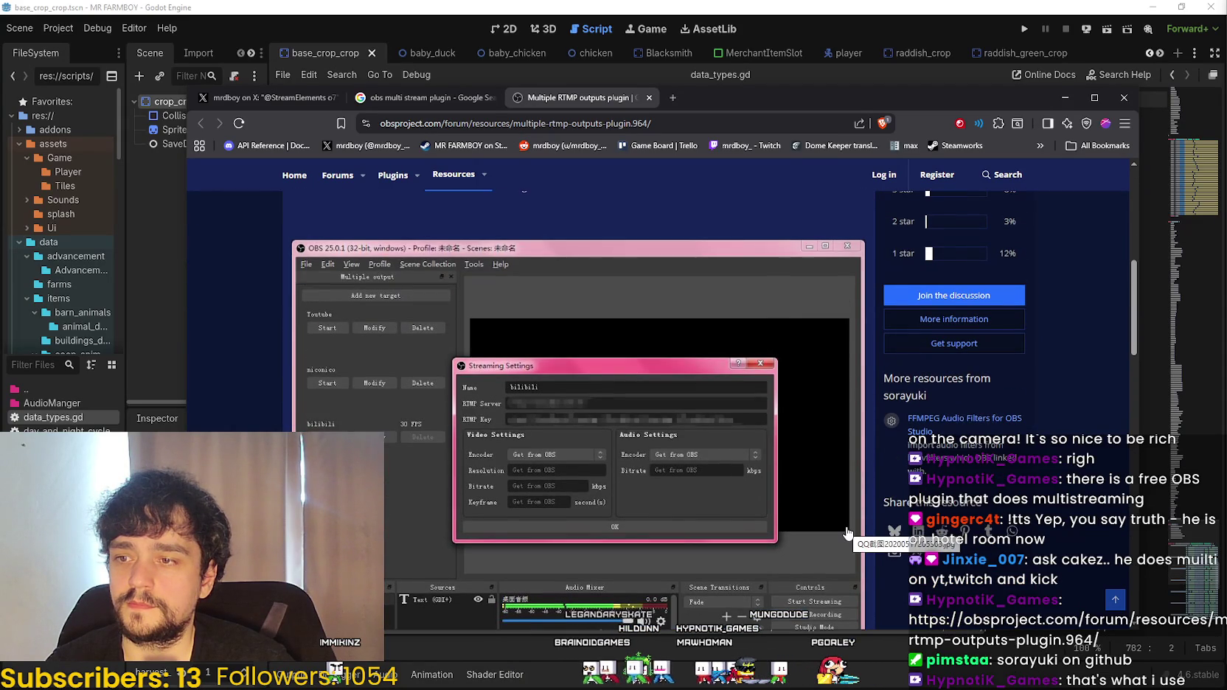
pyautogui.scroll(-7, 783, 481)
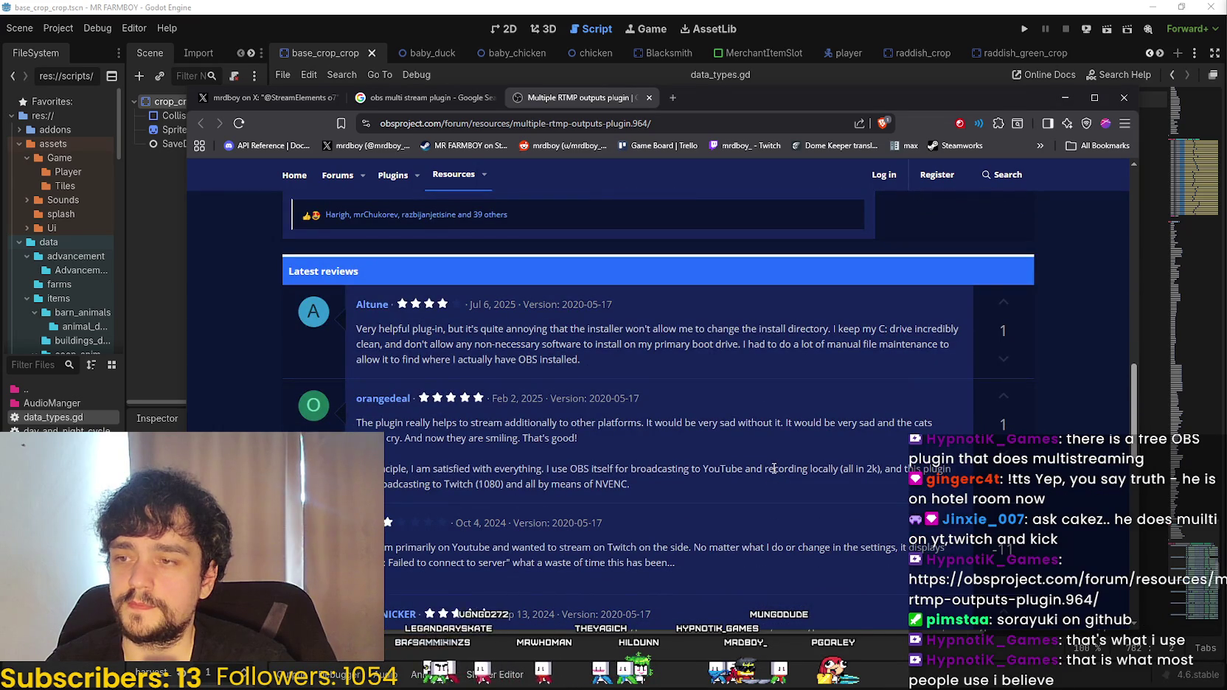
pyautogui.moveTo(518, 328); pyautogui.dragTo(783, 363)
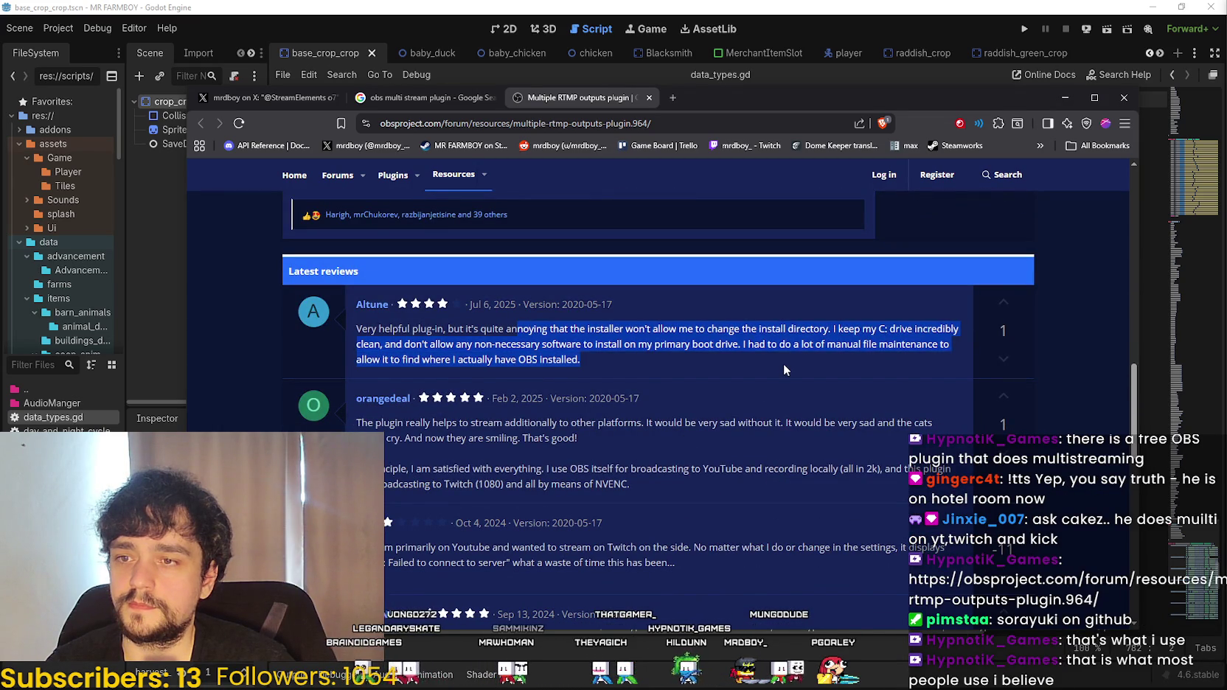
pyautogui.scroll(15, 848, 410)
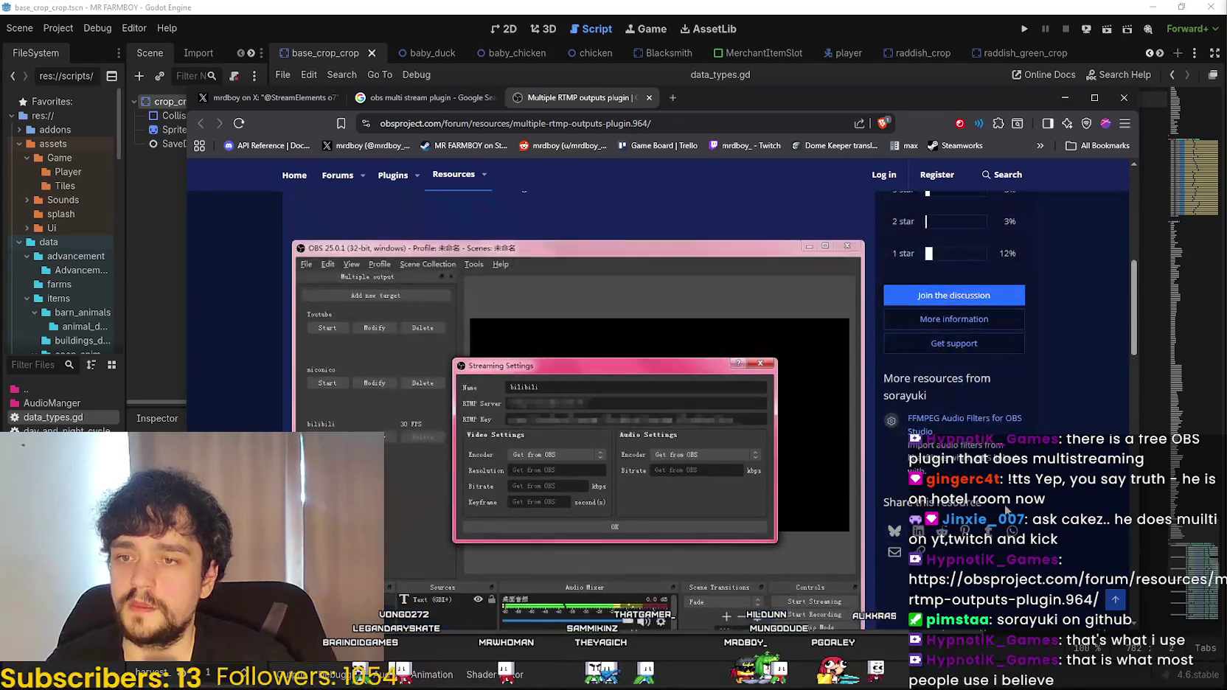
# - Follow 'Go to download' to the obs-multi-rtmp GitHub releases and scroll to the Assets list
pyautogui.scroll(2, 1056, 460)
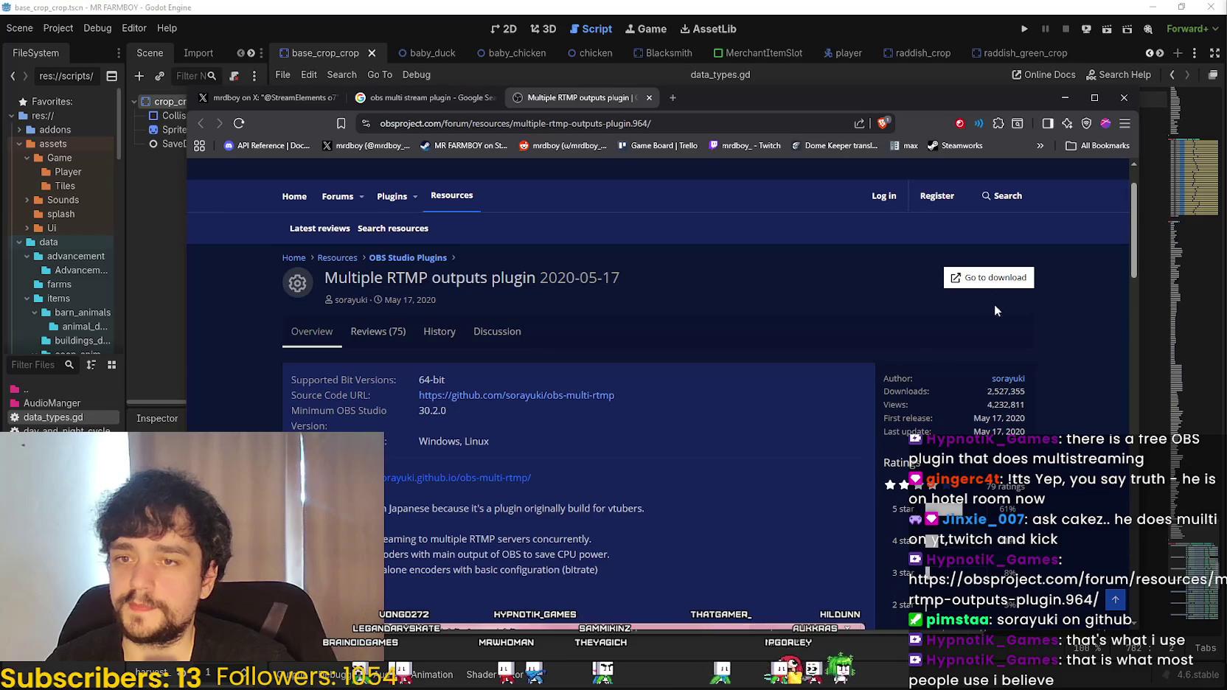
pyautogui.click(988, 285)
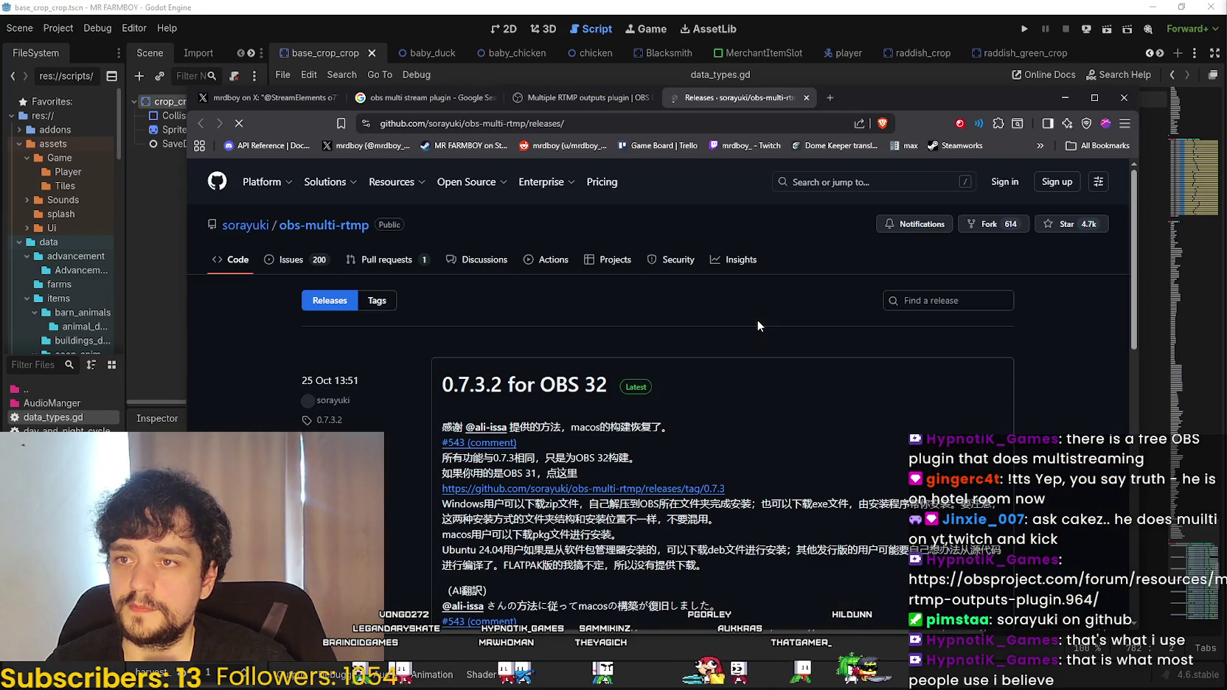
pyautogui.scroll(-3, 413, 563)
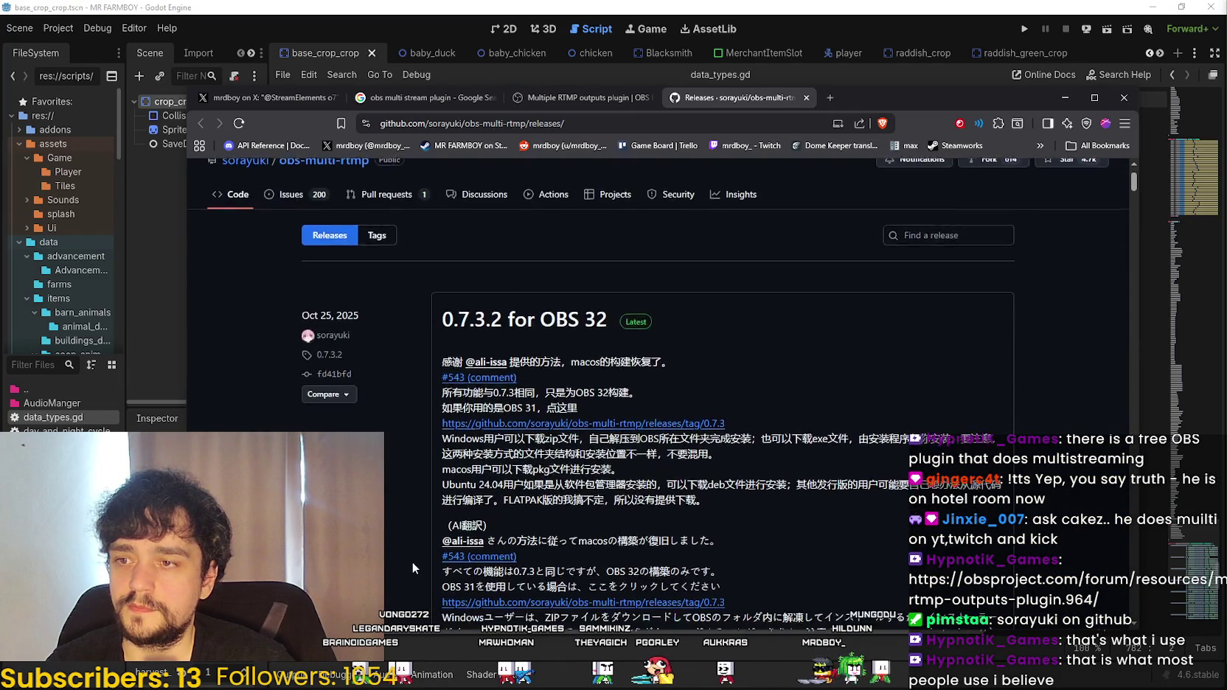
pyautogui.scroll(-2, 413, 558)
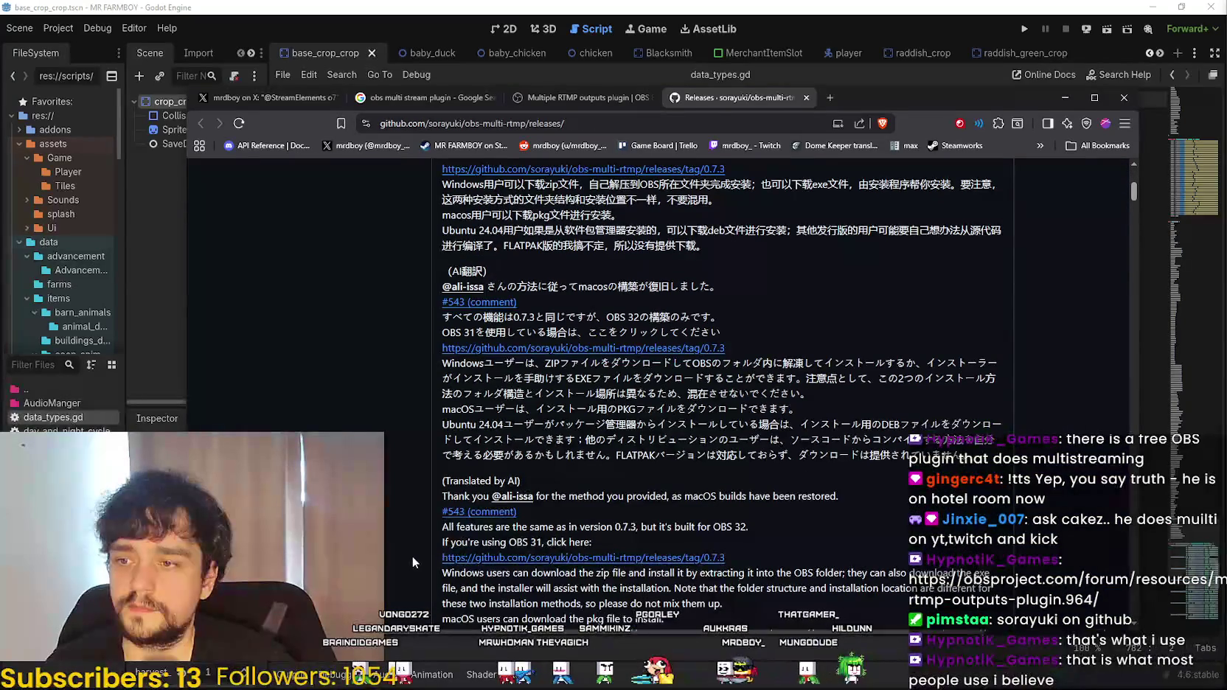
pyautogui.scroll(3, 412, 554)
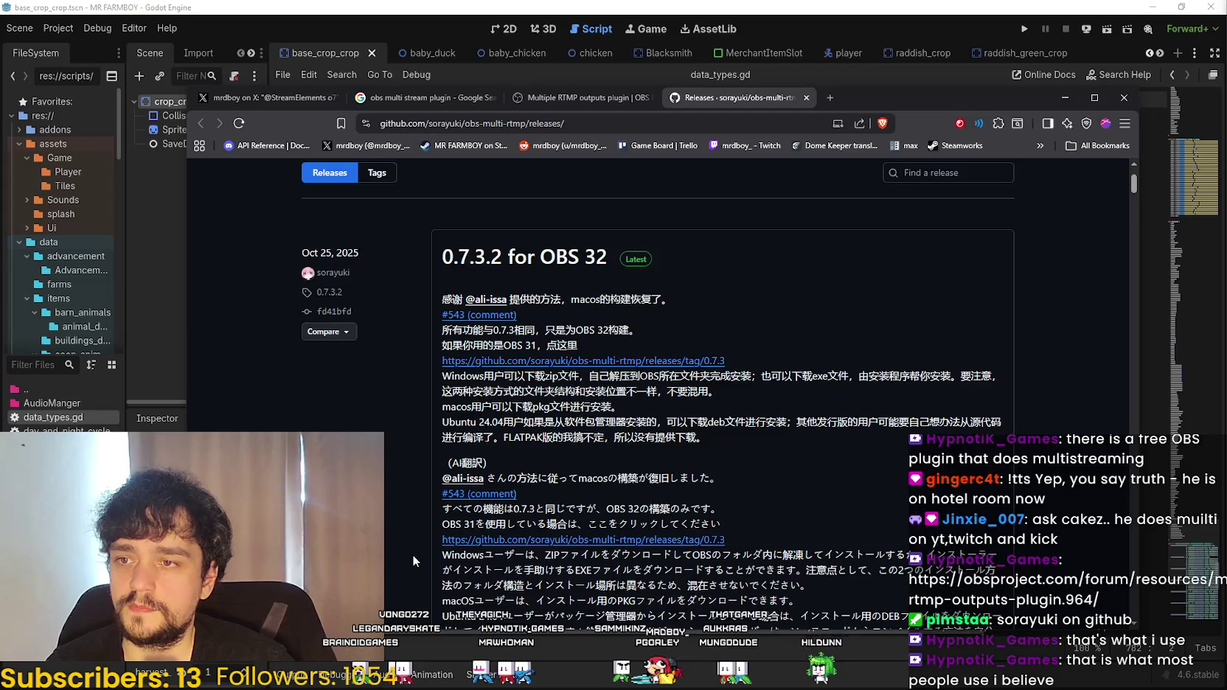
pyautogui.scroll(2, 412, 554)
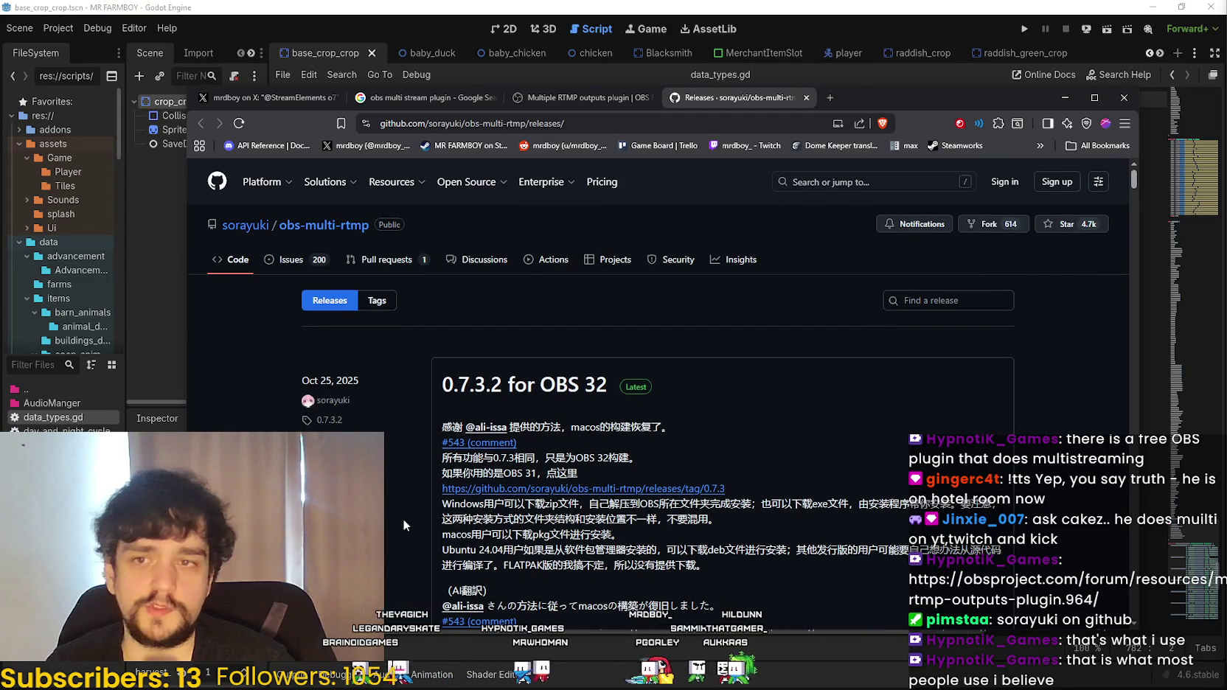
pyautogui.scroll(-6, 412, 549)
pyautogui.moveTo(610, 315); pyautogui.dragTo(896, 378)
pyautogui.click(896, 380)
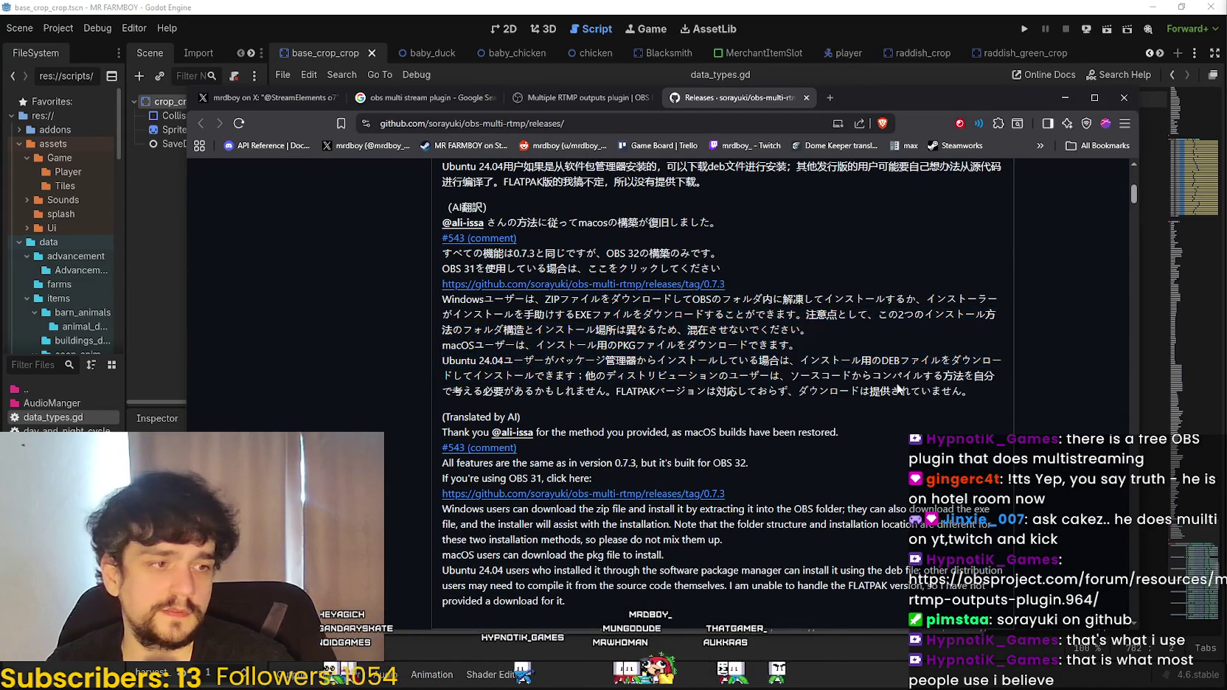
pyautogui.scroll(-3, 897, 382)
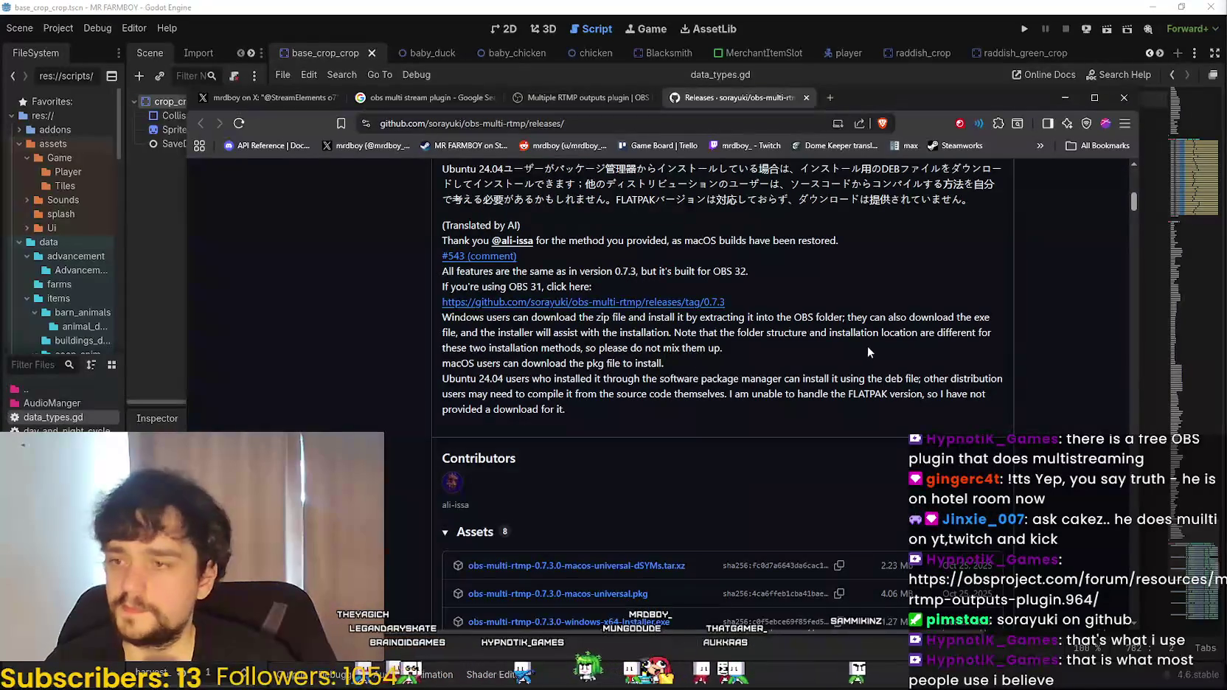
pyautogui.scroll(-4, 858, 354)
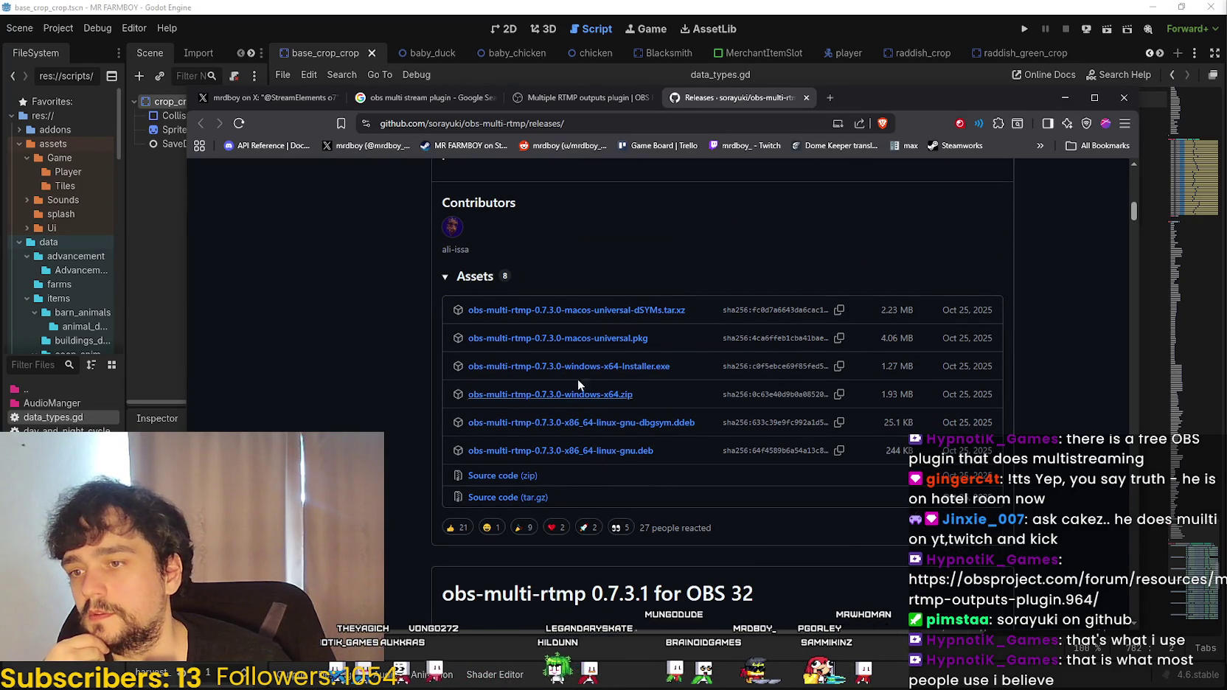
# - Download and save obs-multi-rtmp-0.7.3.0-windows-x64-Installer.exe
pyautogui.scroll(-3, 556, 373)
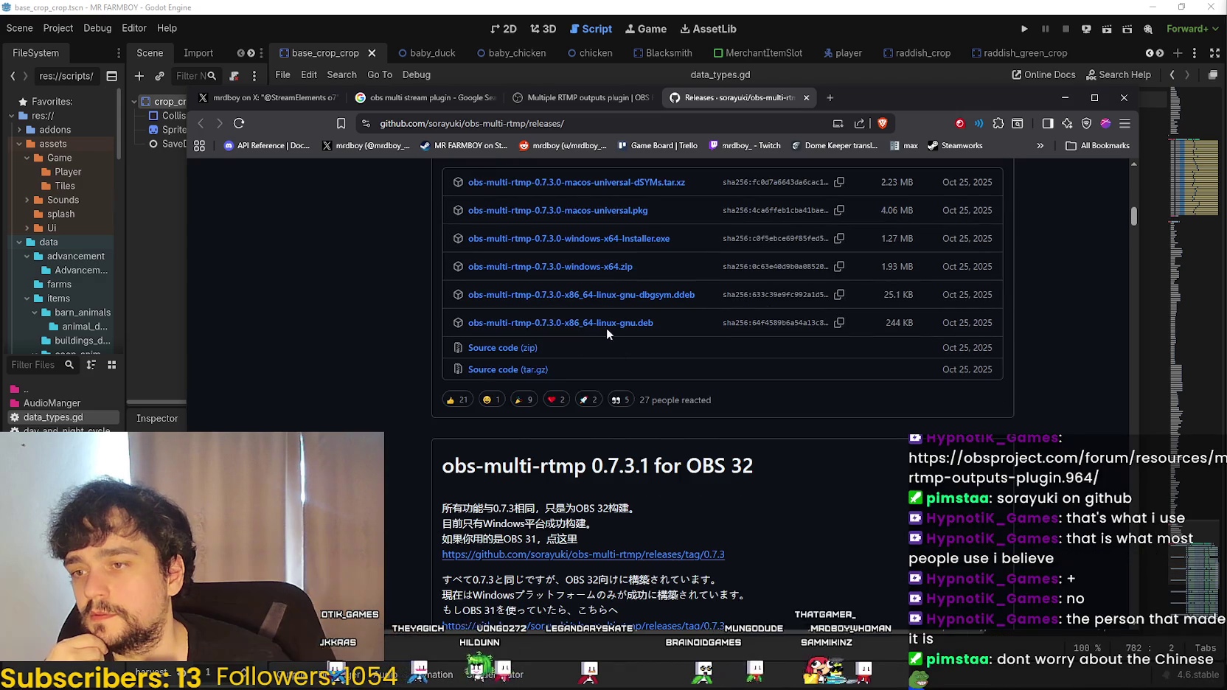
pyautogui.scroll(3, 609, 333)
pyautogui.click(581, 369)
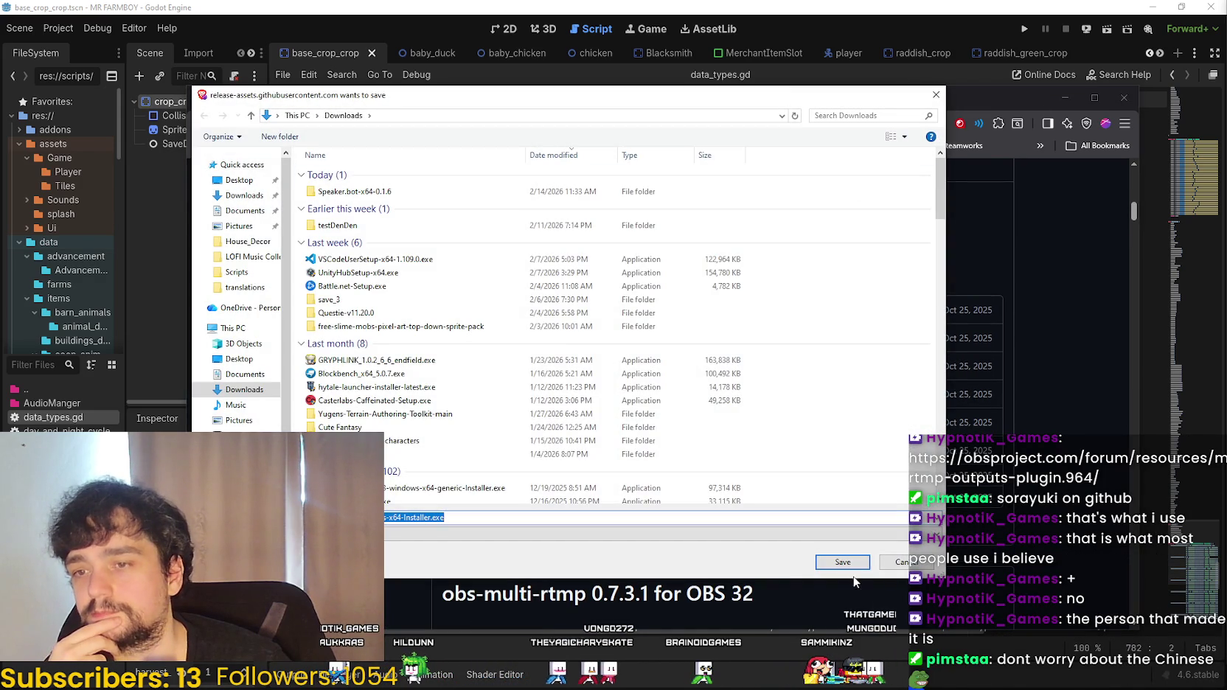
pyautogui.click(855, 560)
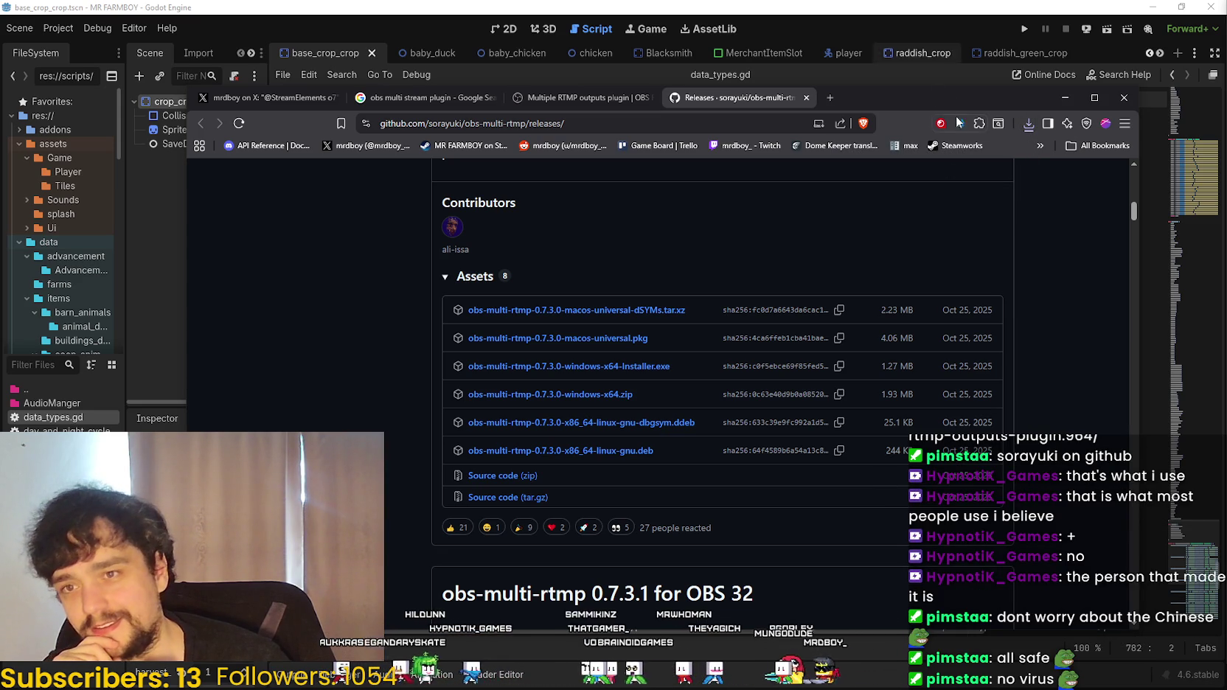
# - Launch the downloaded plugin installer from Brave's recent downloads list
pyautogui.moveTo(961, 97); pyautogui.dragTo(975, 69)
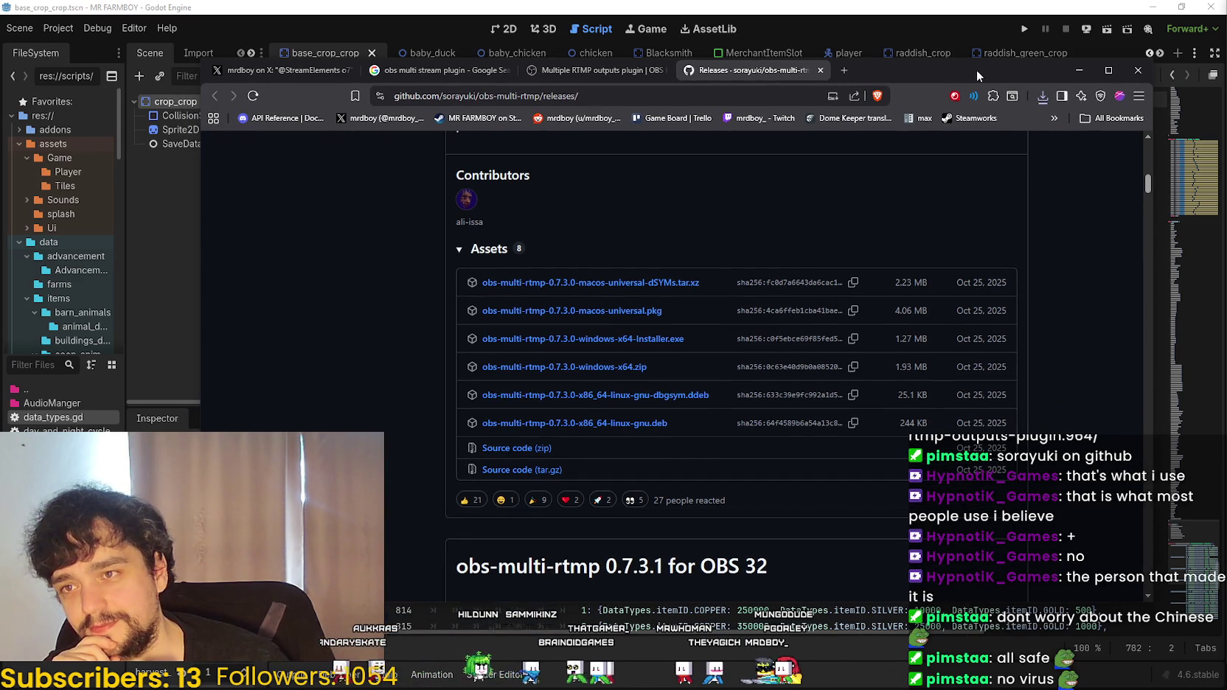
pyautogui.click(1040, 97)
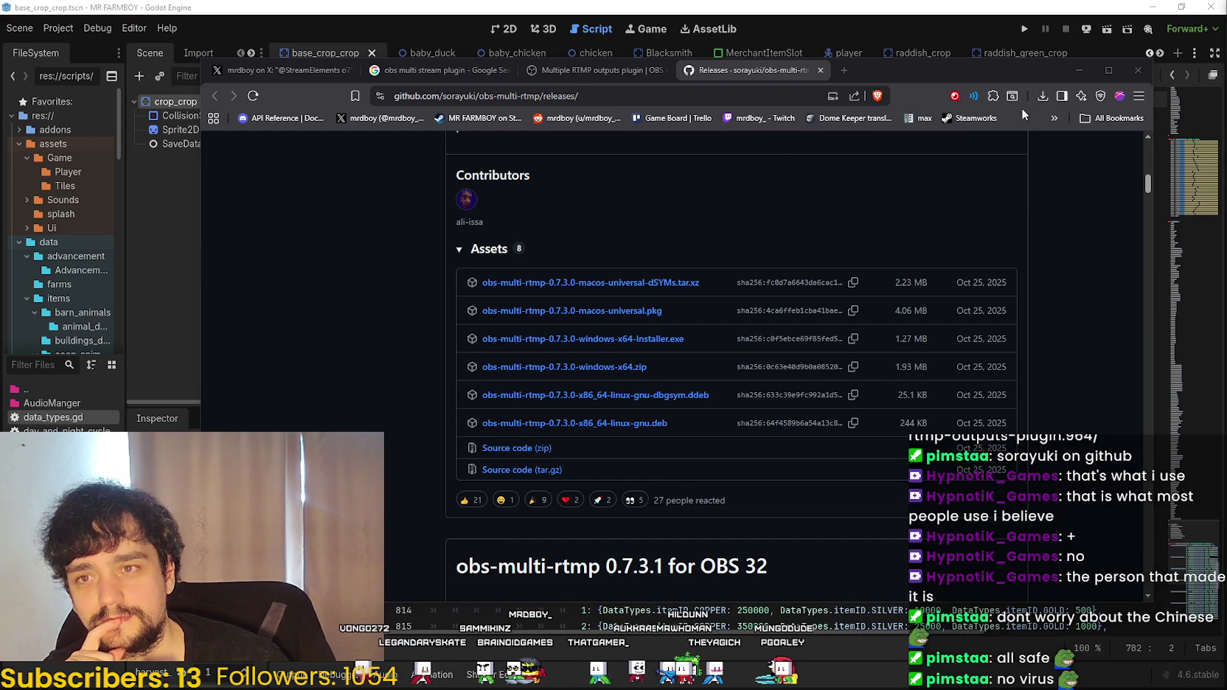
pyautogui.click(1041, 97)
pyautogui.click(966, 147)
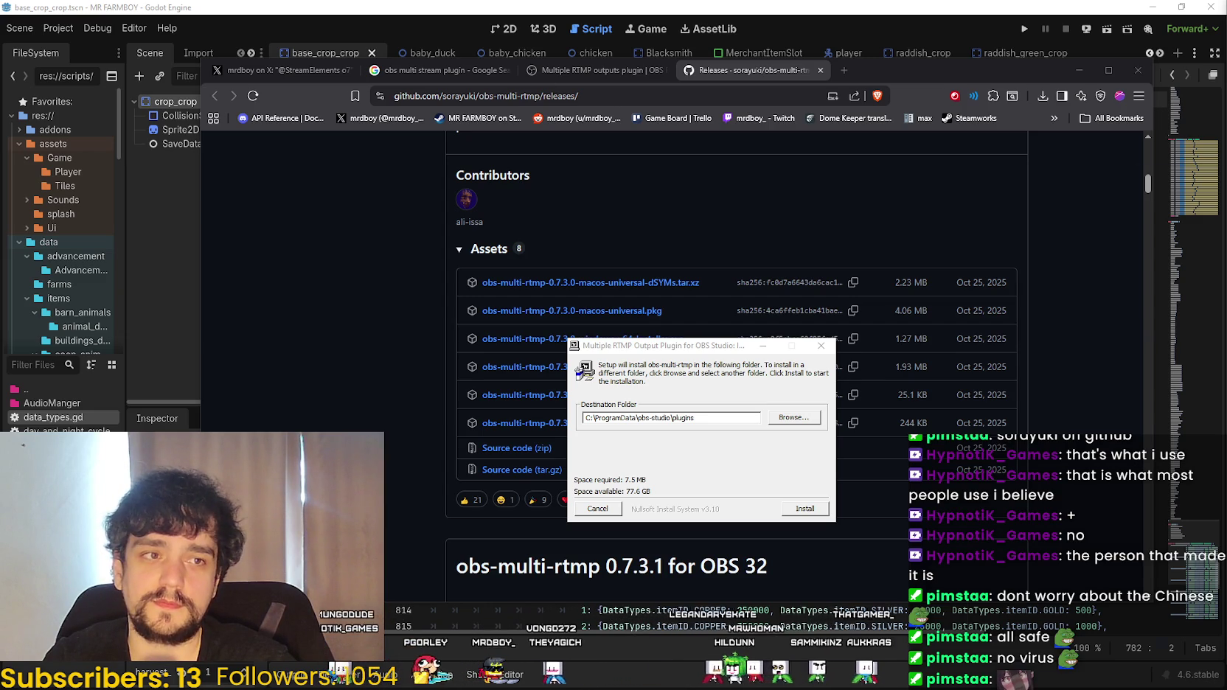
pyautogui.hotkey('alt', 'Tab')
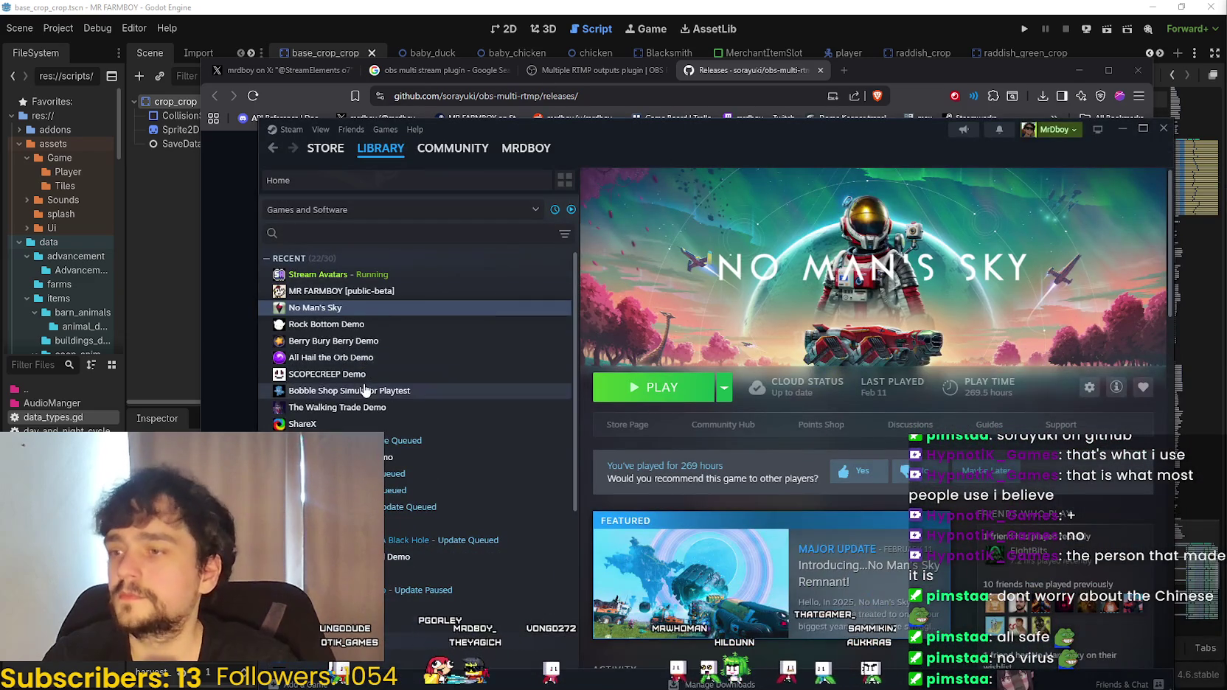
# - Select Bobble Shop Simulator Playtest in the Steam library and open its Store Page
pyautogui.click(365, 390)
pyautogui.click(629, 426)
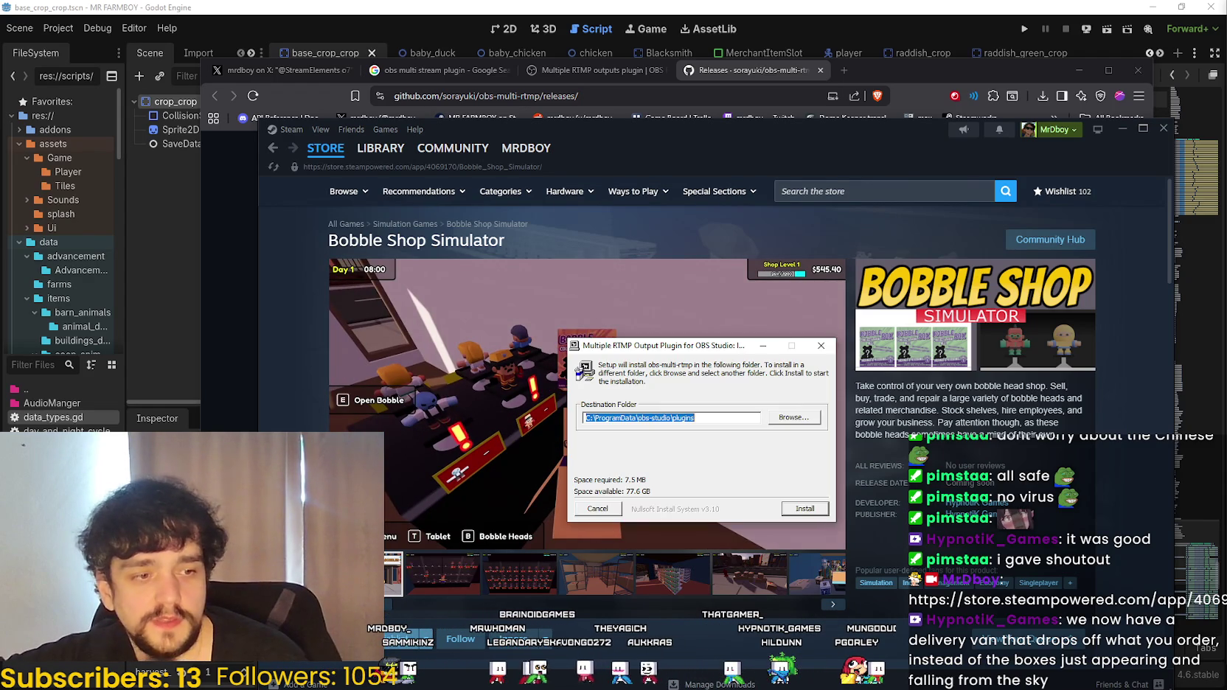
# - Install the plugin into C:\ProgramData\obs-studio\plugins and close the finished installer
pyautogui.click(803, 509)
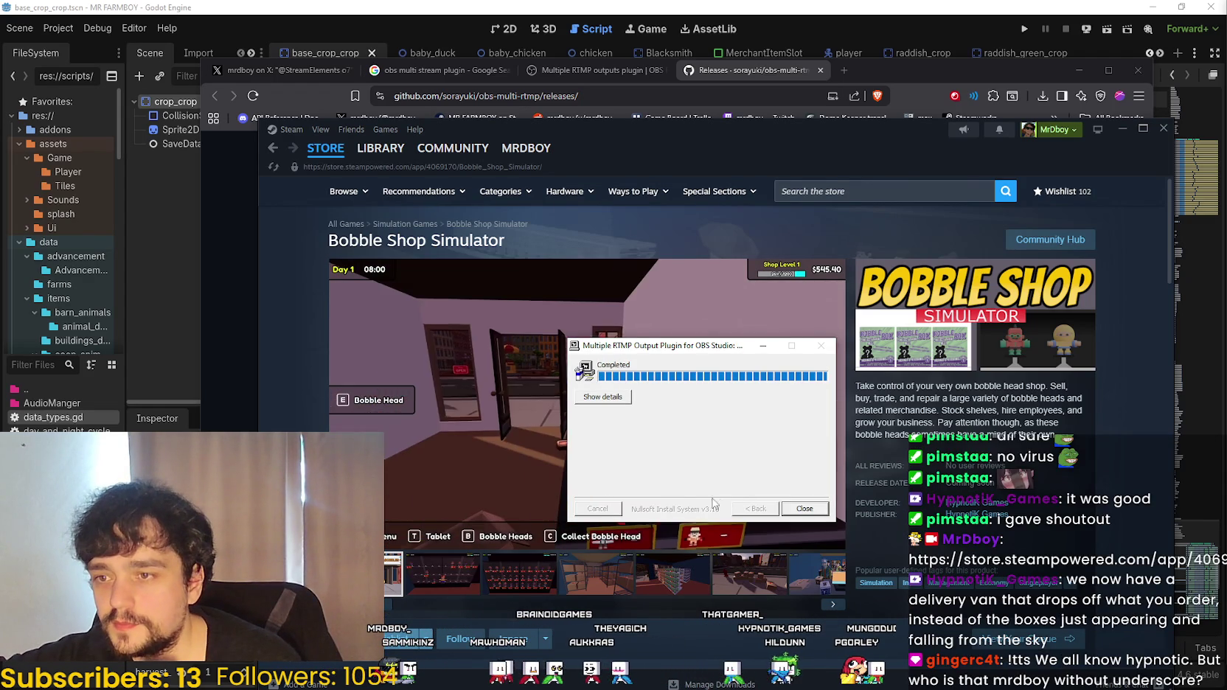
pyautogui.click(803, 509)
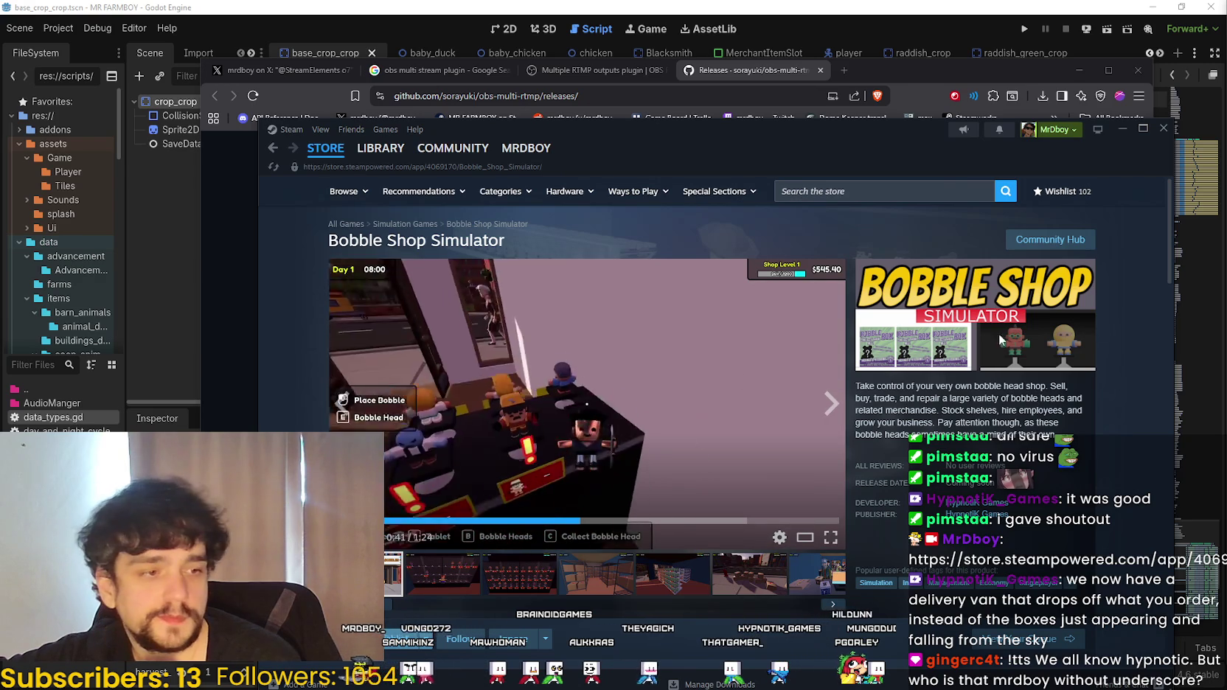
pyautogui.moveTo(745, 152); pyautogui.dragTo(760, 135)
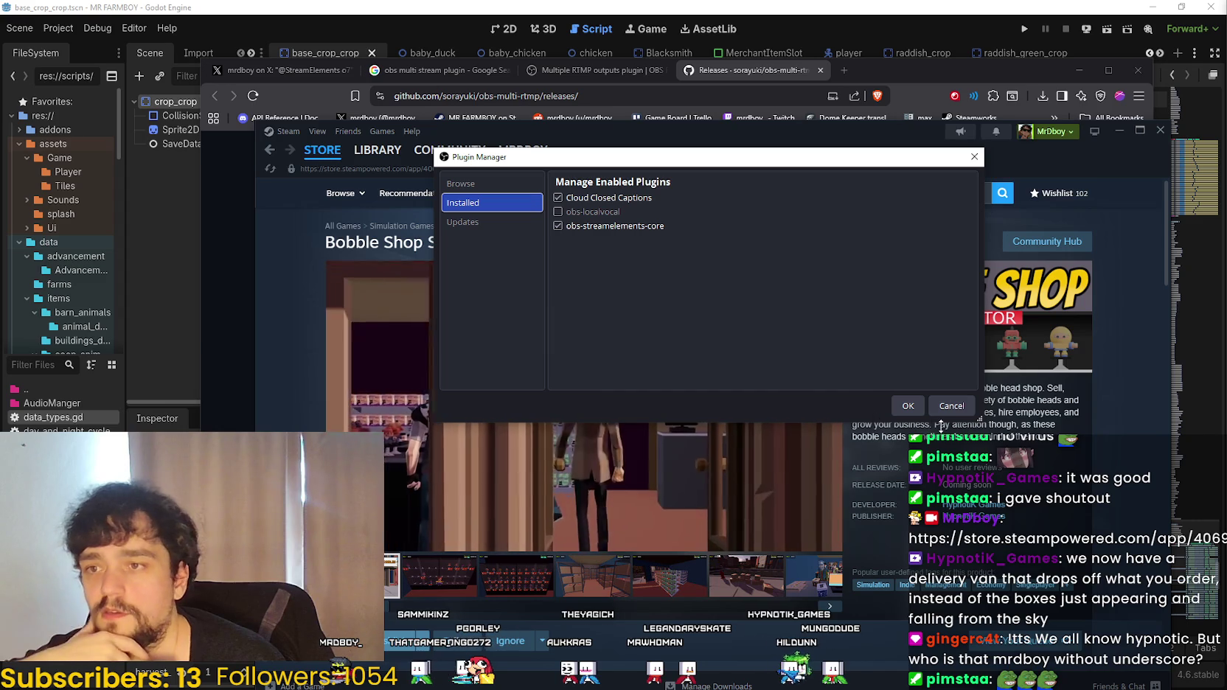
# - Close the OBS Plugin Manager with OK
pyautogui.click(908, 407)
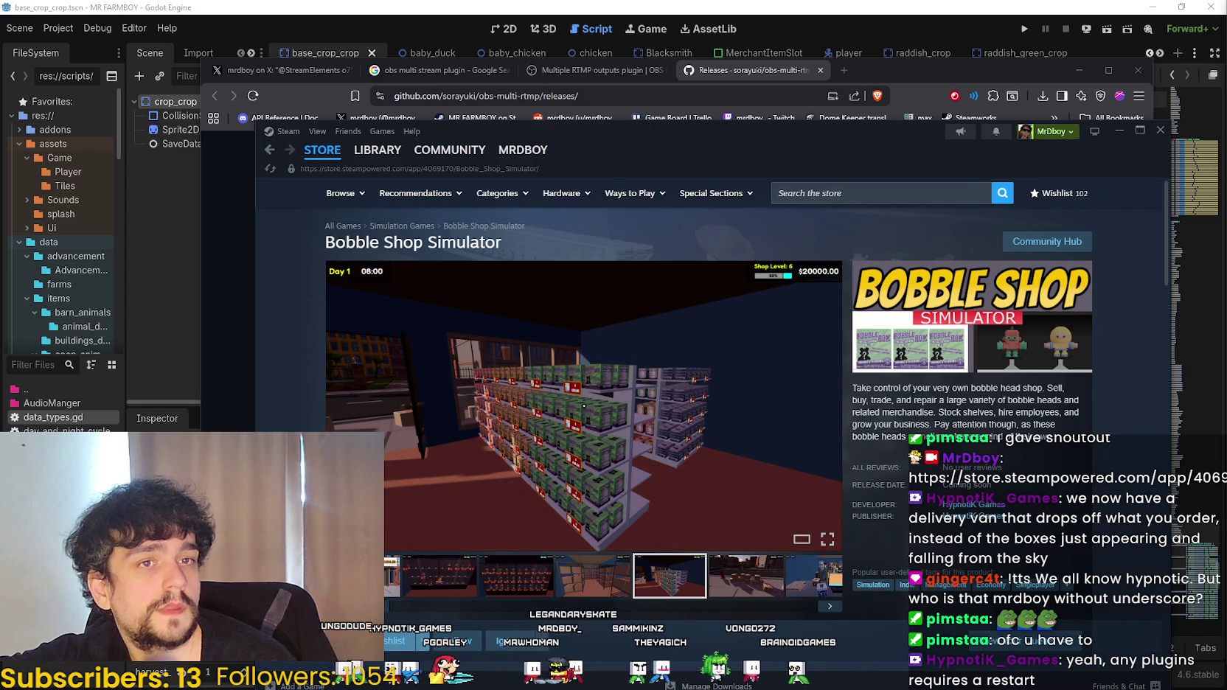
# - Reposition the Steam window, first up and left, then to the right
pyautogui.moveTo(866, 130); pyautogui.dragTo(830, 117)
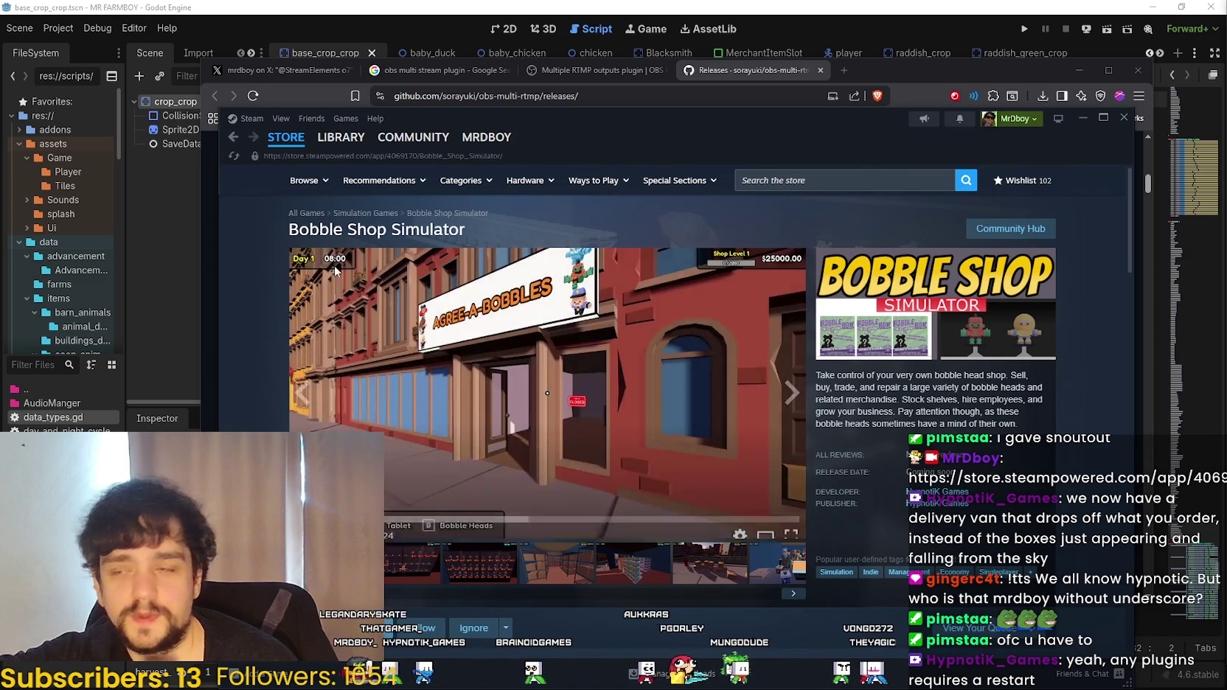
pyautogui.moveTo(590, 163); pyautogui.dragTo(671, 155)
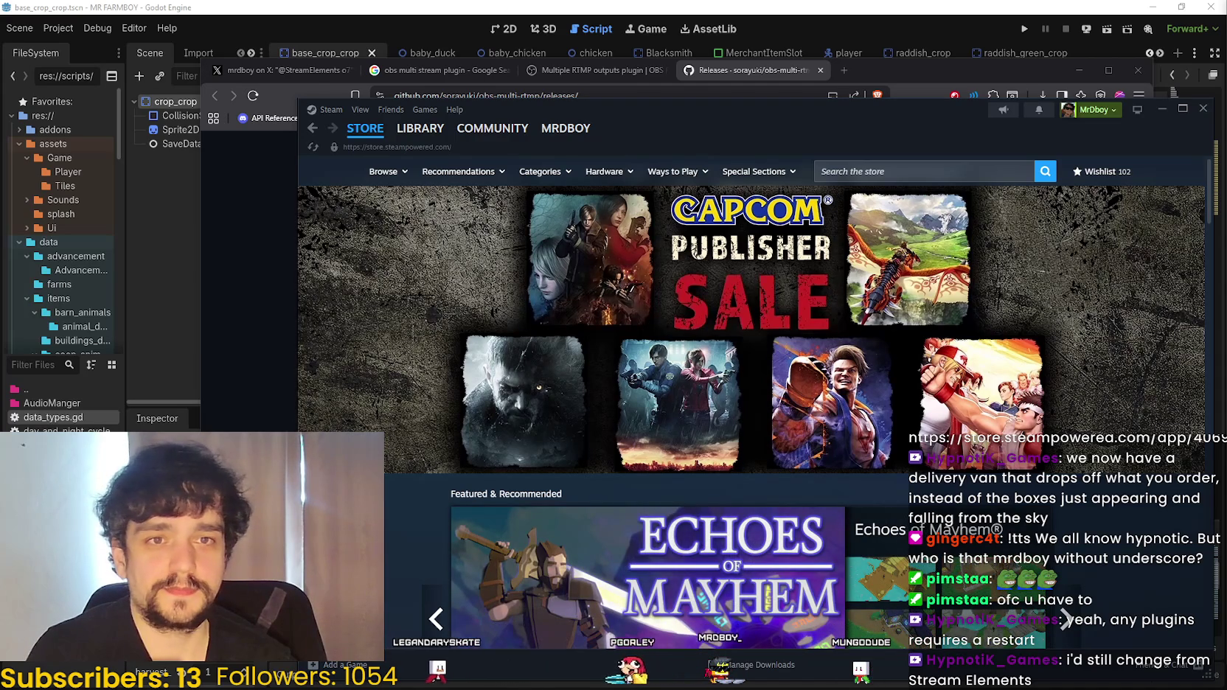
# - Shift the Steam window up-left, then minimize the GitHub releases browser so Steam's store front shows
pyautogui.moveTo(634, 148); pyautogui.dragTo(581, 136)
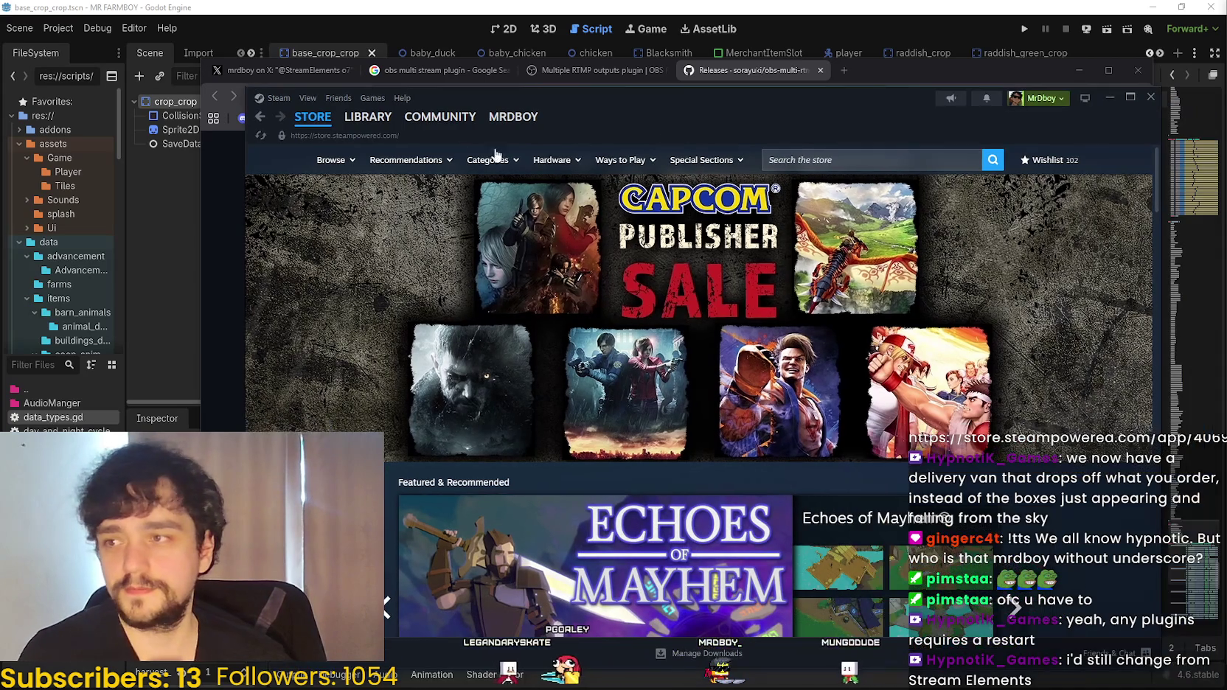
pyautogui.click(218, 237)
pyautogui.moveTo(894, 70); pyautogui.dragTo(873, 68)
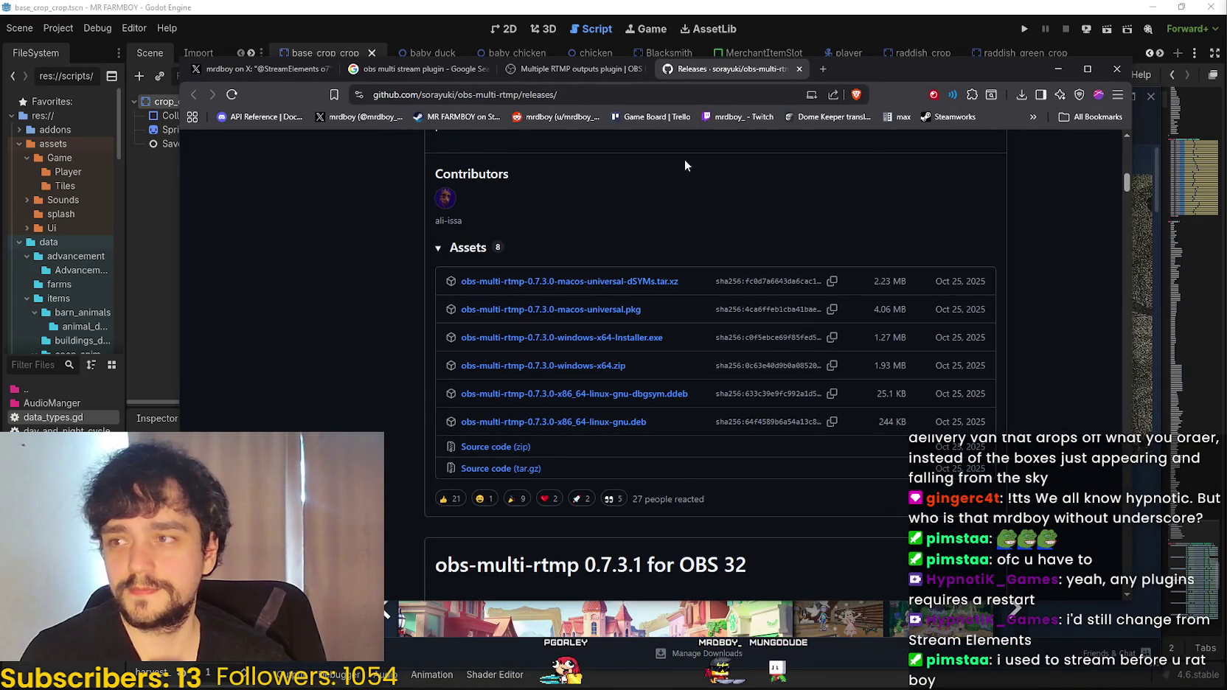
pyautogui.click(1059, 68)
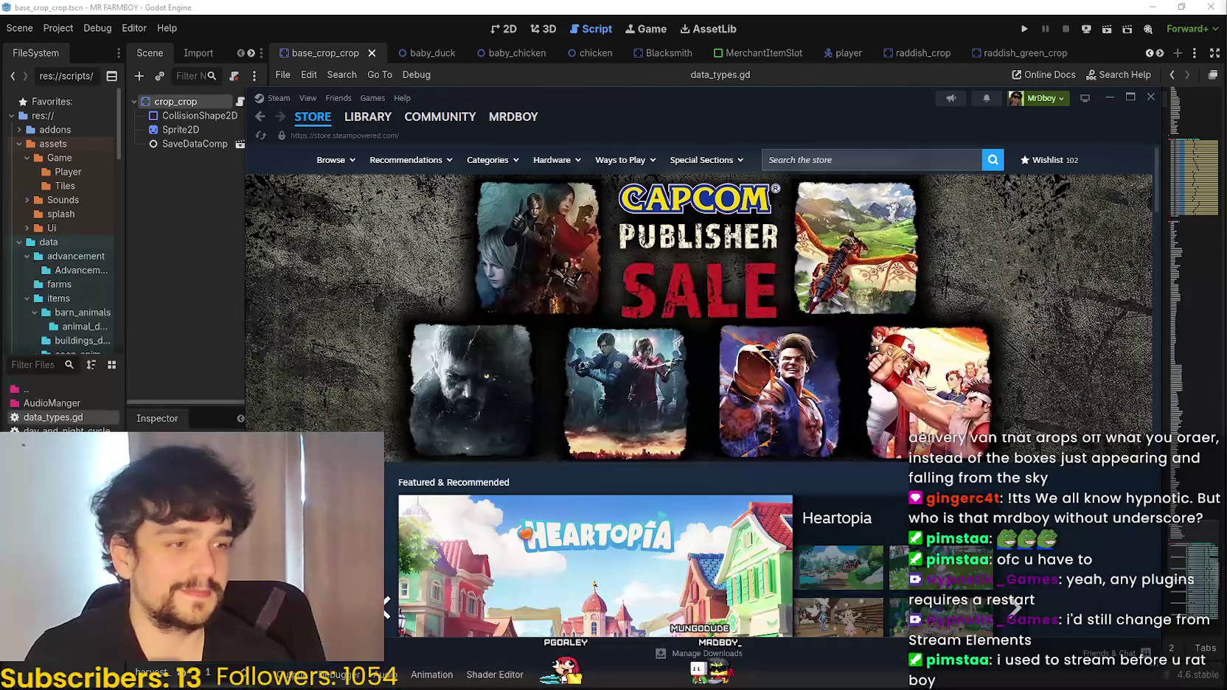
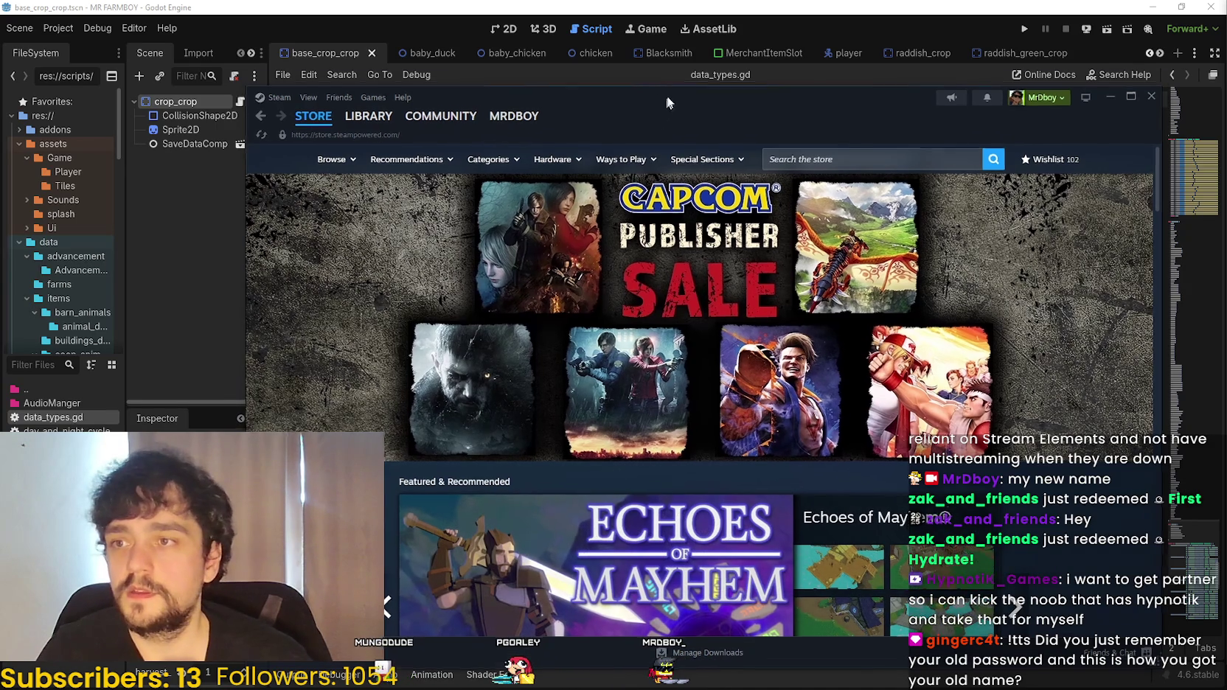
# - Nudge the Steam store window up, hide the MonoGame browser, and bring the Soulframe patch-notes browser forward
pyautogui.moveTo(657, 108); pyautogui.dragTo(667, 92)
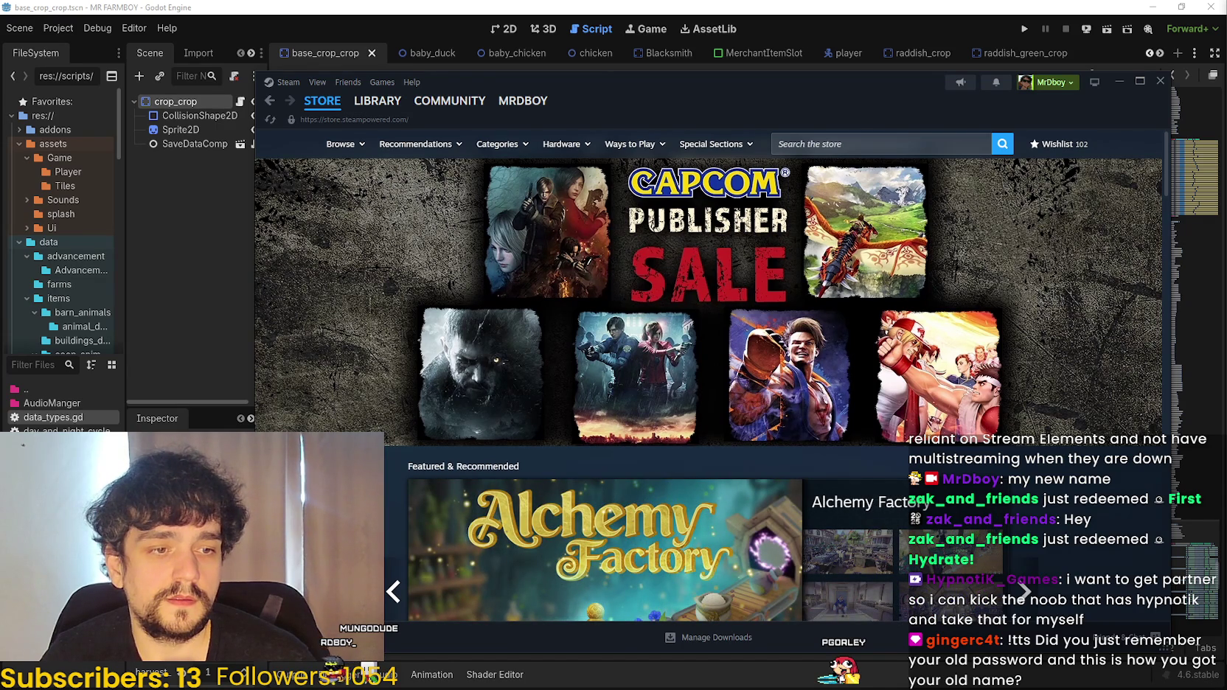
pyautogui.hotkey('alt', 'Tab')
pyautogui.click(780, 129)
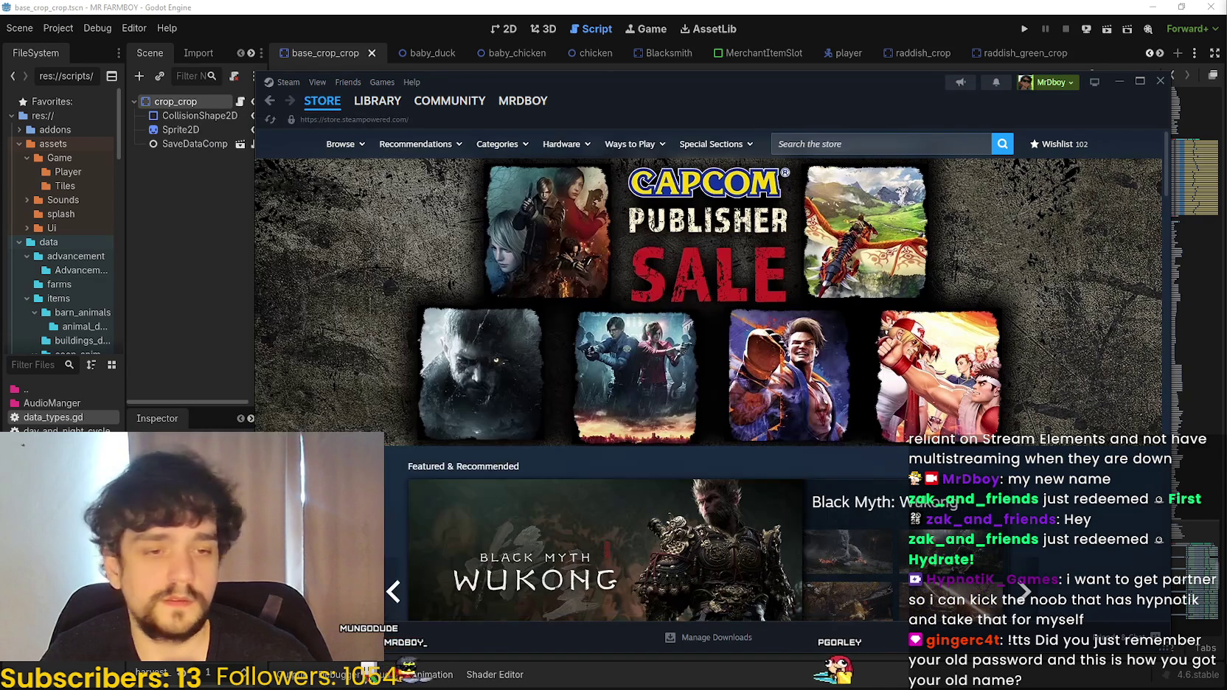
pyautogui.hotkey('alt', 'Tab')
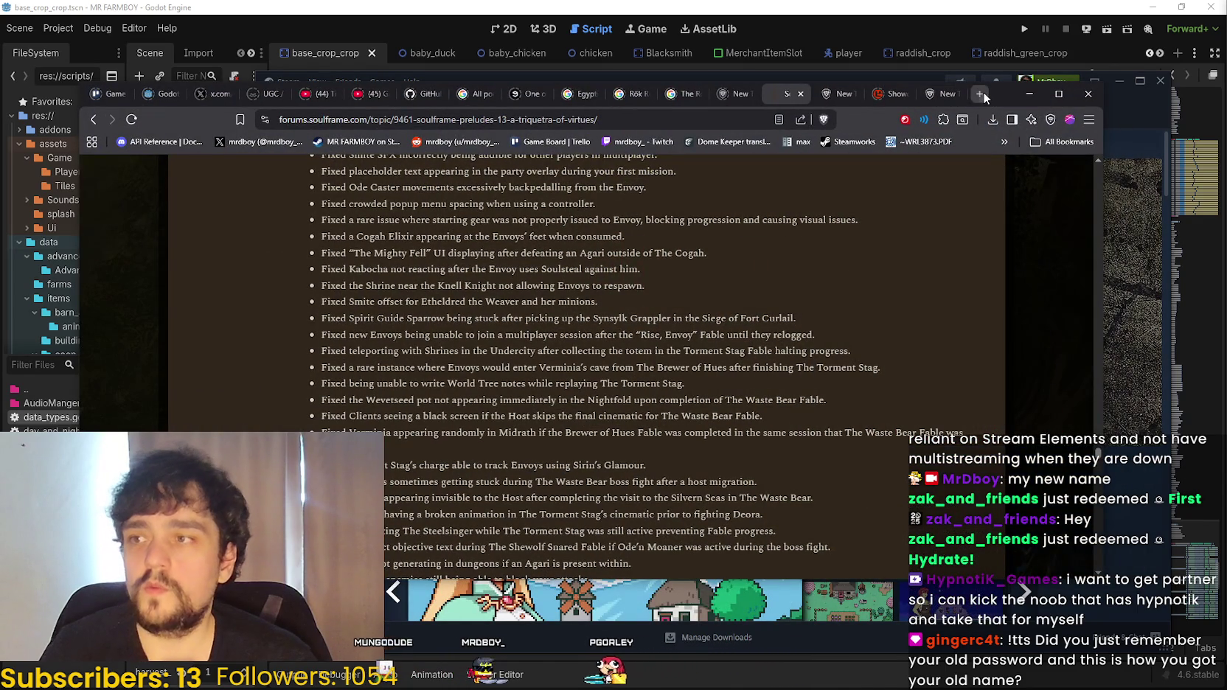
# - Open the streamer's X profile, browse its Replies feed, then close the tab
pyautogui.click(258, 142)
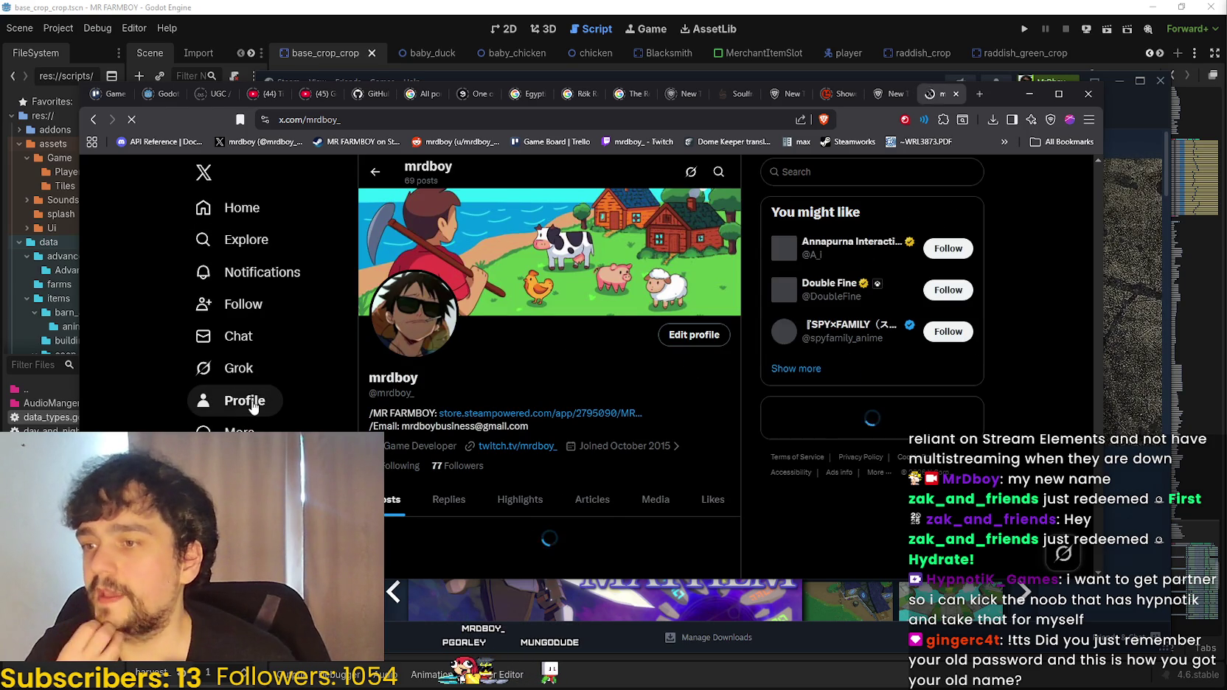
pyautogui.moveTo(430, 393); pyautogui.dragTo(403, 377)
pyautogui.click(461, 378)
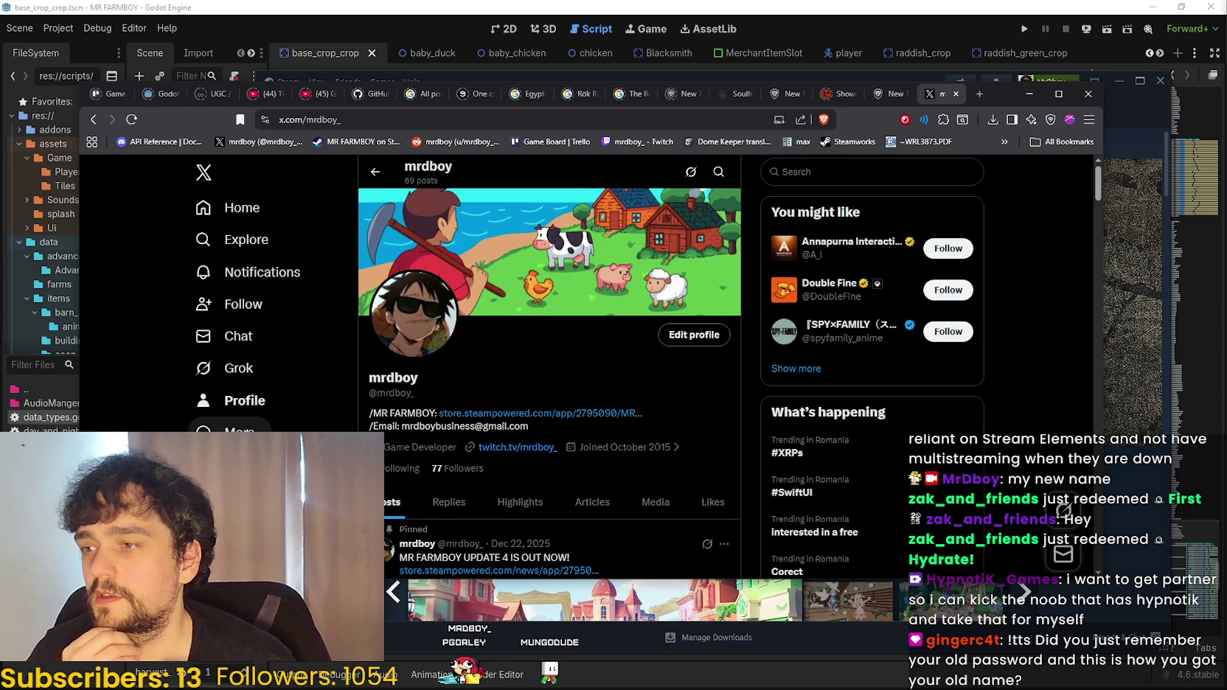
pyautogui.scroll(-1, 501, 479)
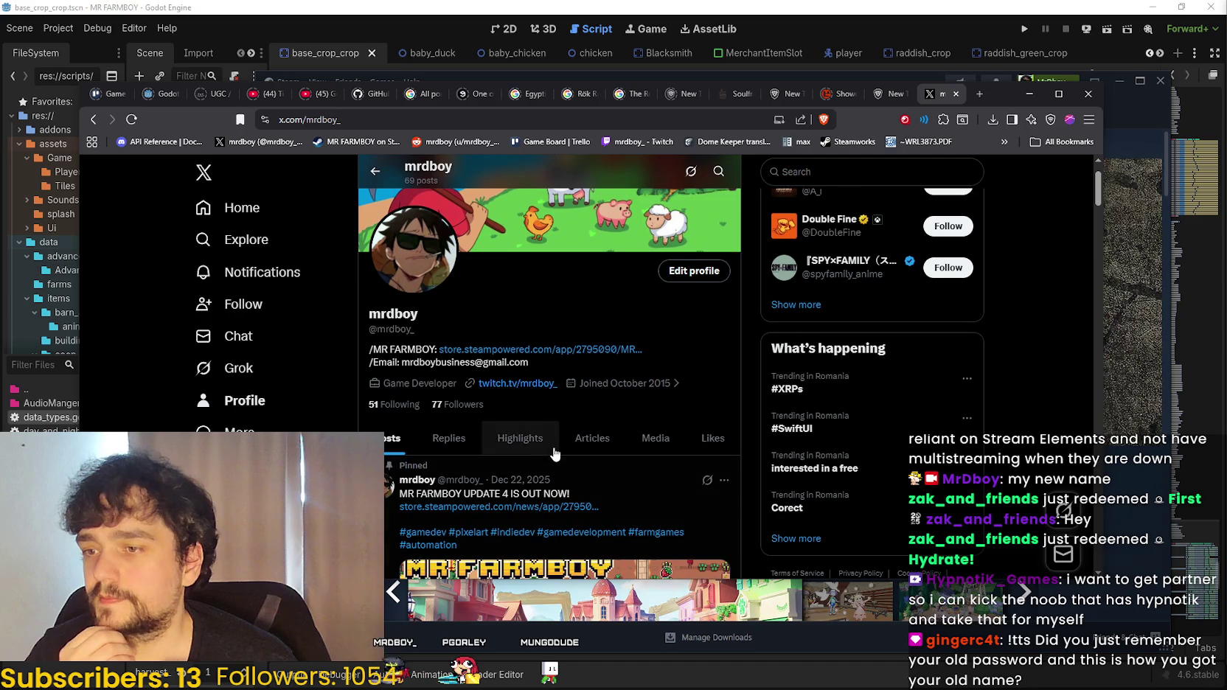
pyautogui.click(435, 441)
pyautogui.scroll(-8, 590, 471)
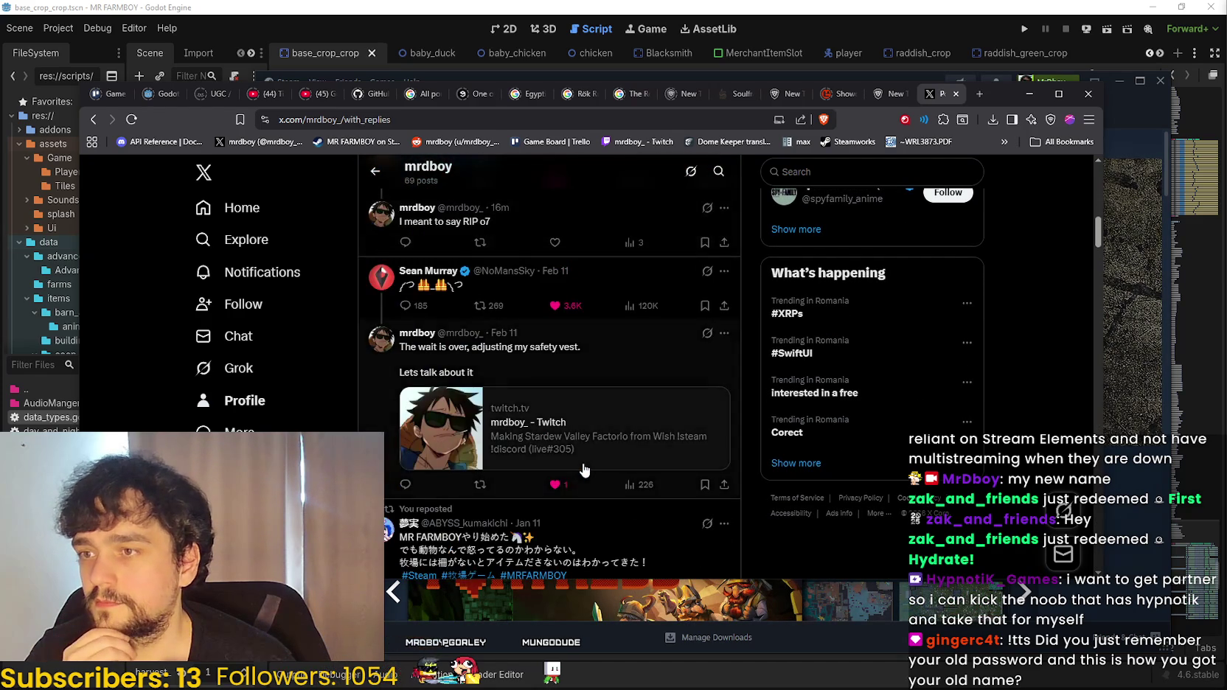
pyautogui.scroll(3, 601, 461)
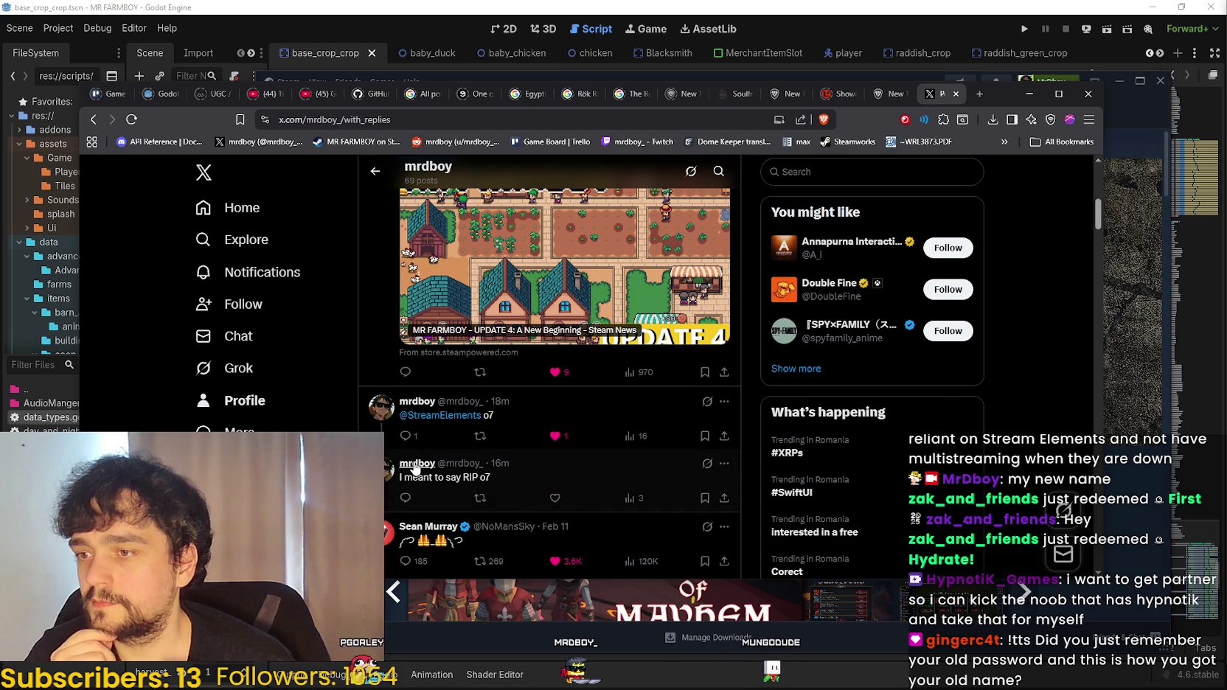
pyautogui.moveTo(415, 468)
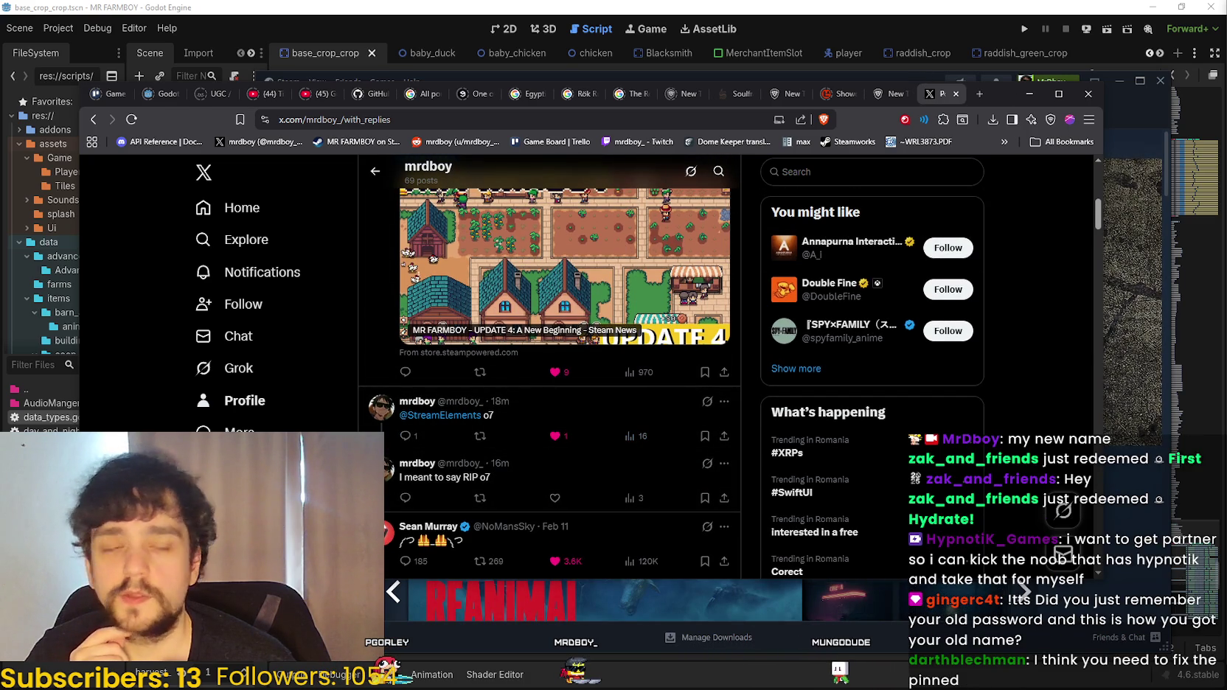
pyautogui.hotkey('ctrl', 'w')
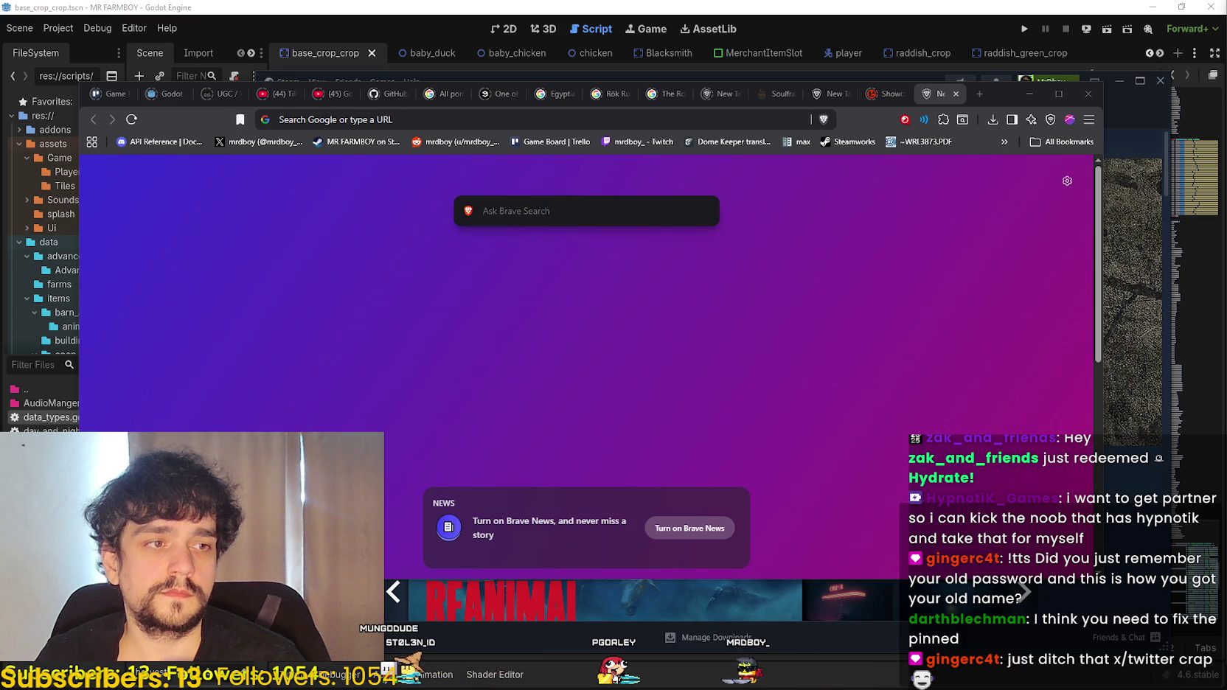
# - Minimise the browser, view Stream Avatars in the Steam library, then return to Godot's data_types.gd
pyautogui.click(1023, 96)
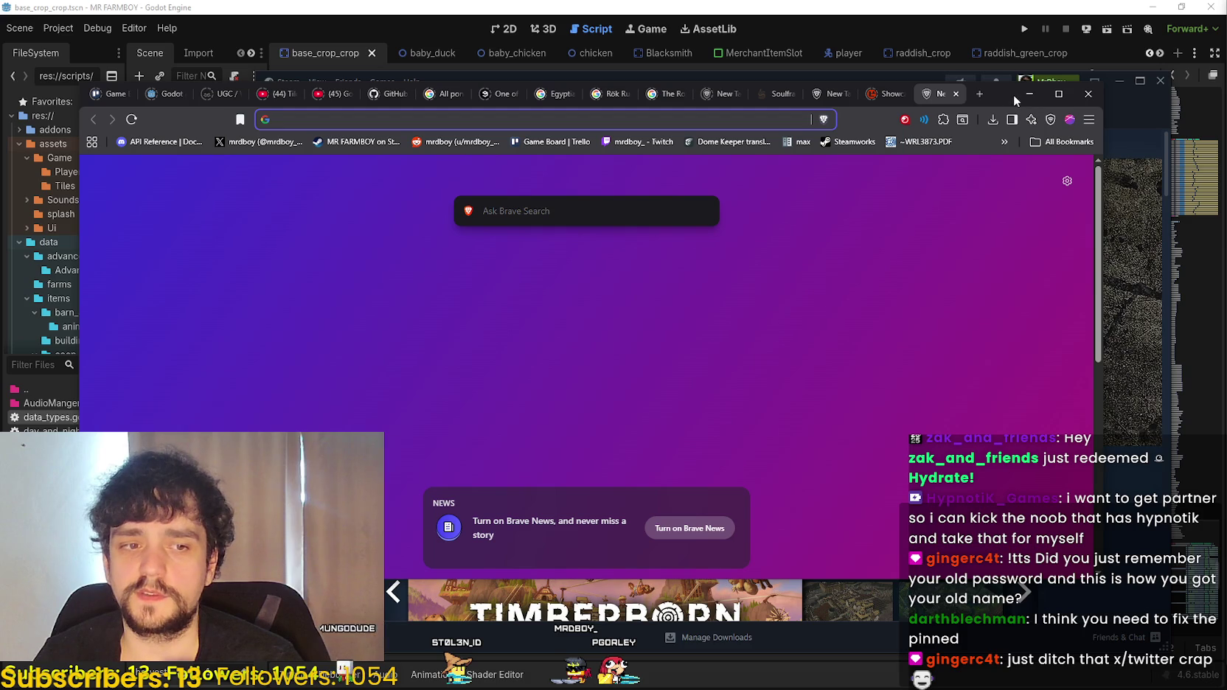
pyautogui.click(1030, 94)
pyautogui.moveTo(430, 74)
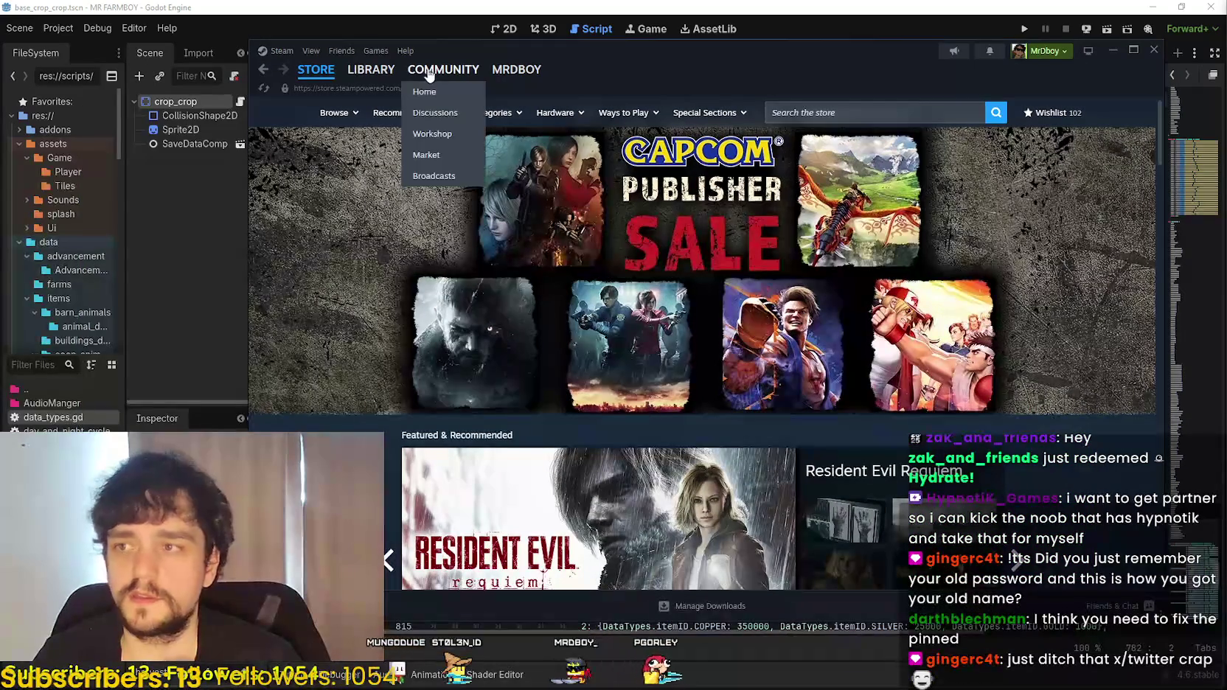
pyautogui.click(372, 71)
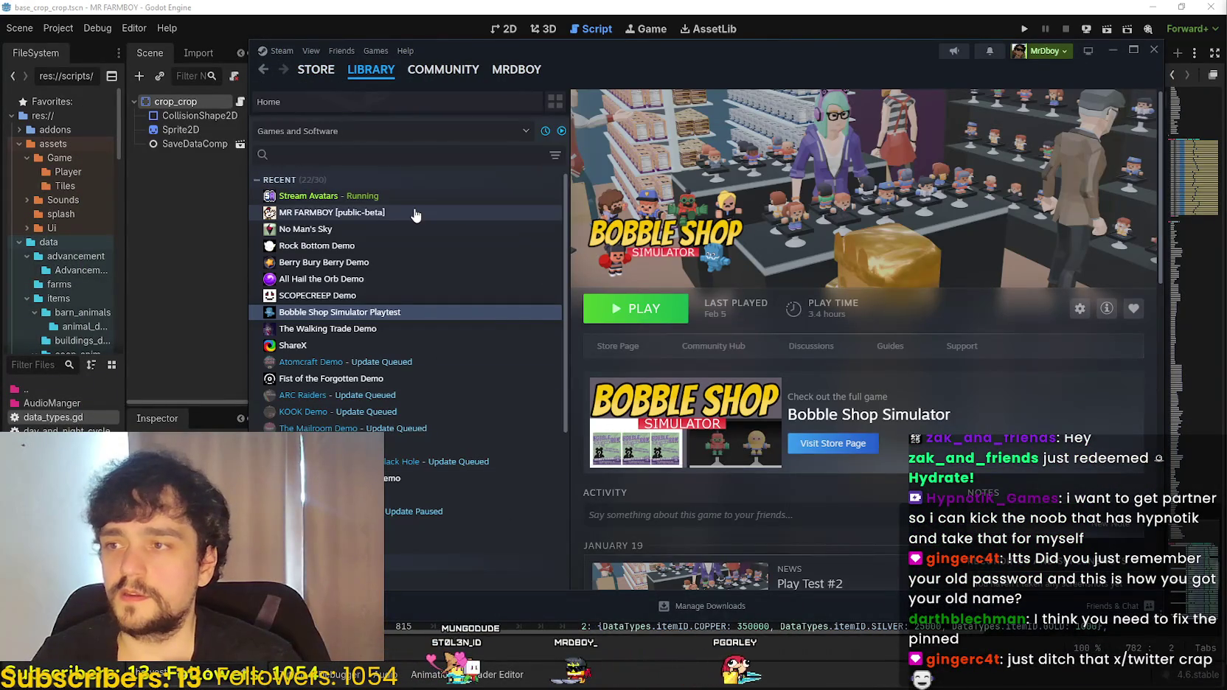
pyautogui.click(413, 196)
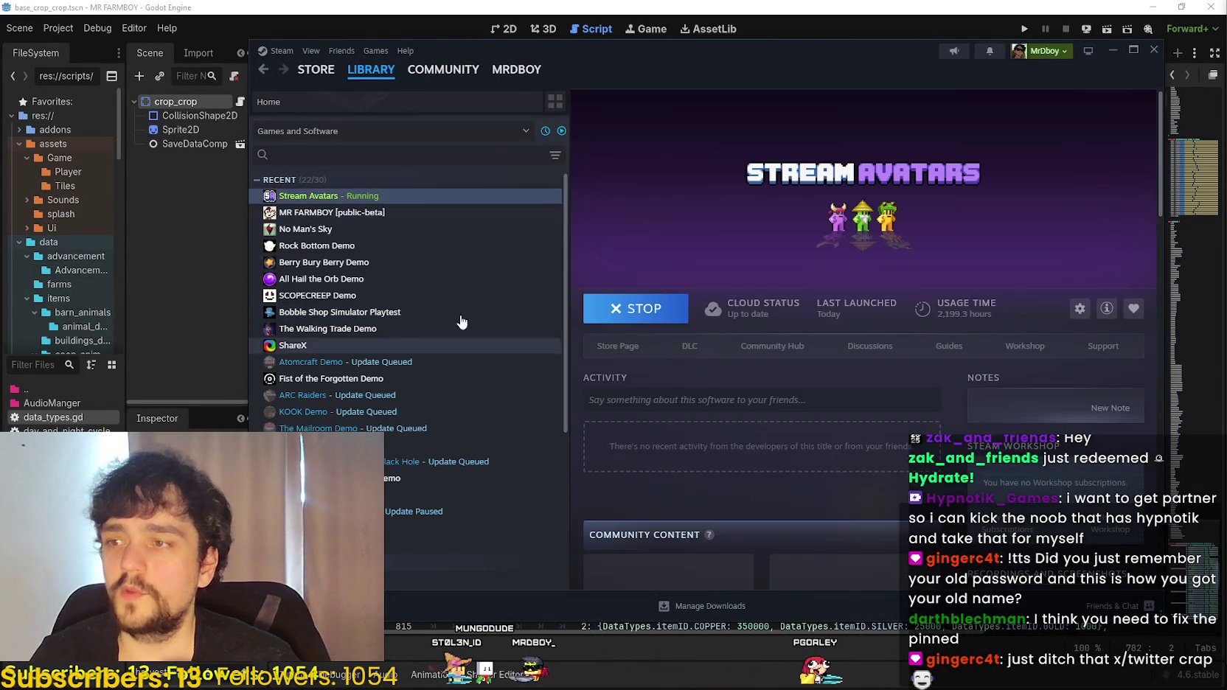
pyautogui.hotkey('alt', 'Tab')
pyautogui.scroll(-4, 811, 315)
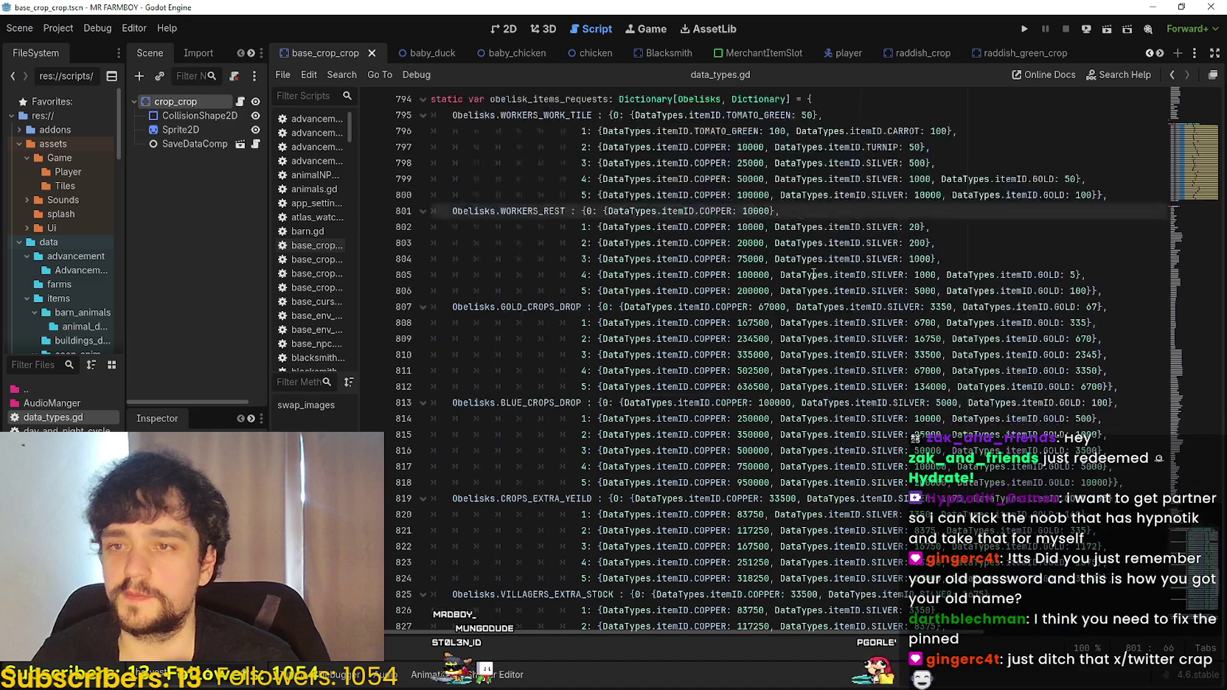
# - Inspect the WORKERS_WORK_TILE tier costs (CARROT, TURNIP 50, COPPER 10000) and run MR FARMBOY with F5
pyautogui.scroll(4, 804, 266)
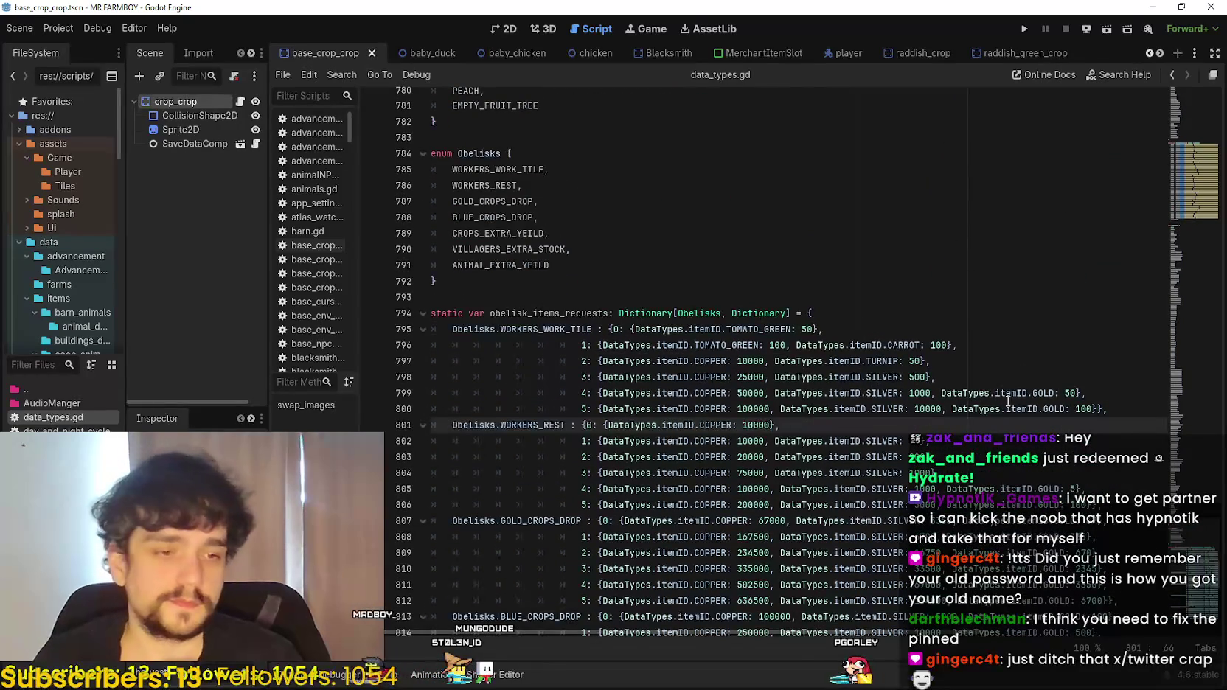
pyautogui.click(895, 345)
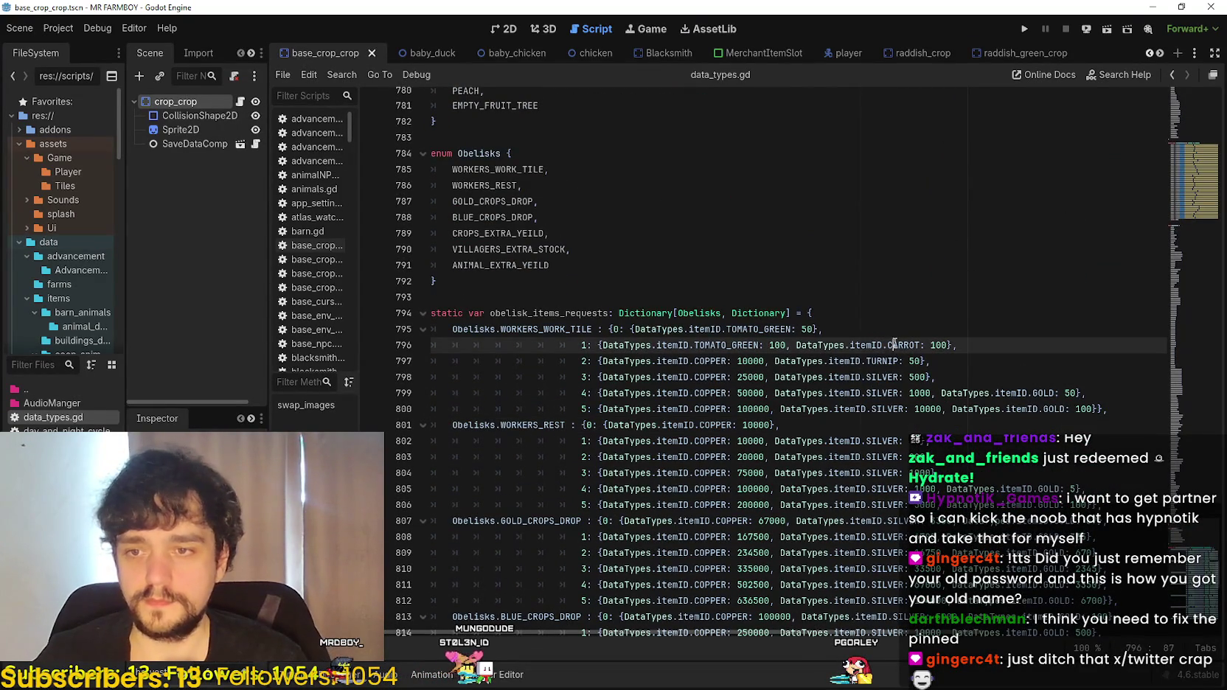
pyautogui.scroll(1, 907, 361)
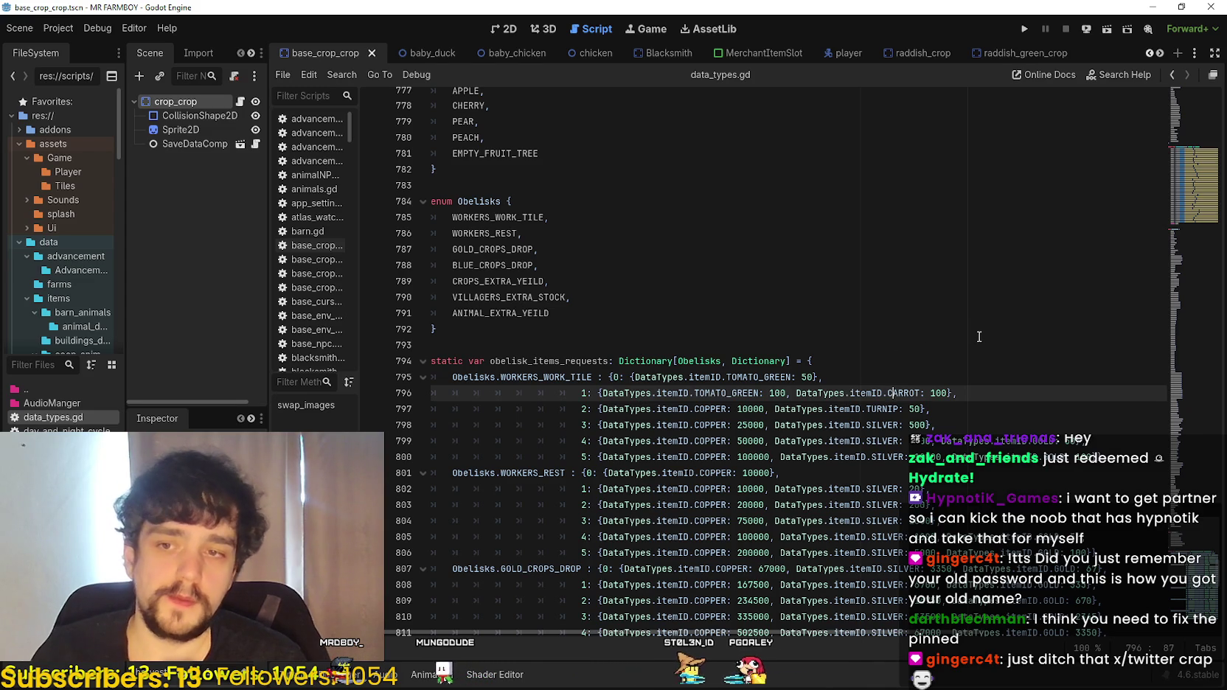
pyautogui.click(912, 410)
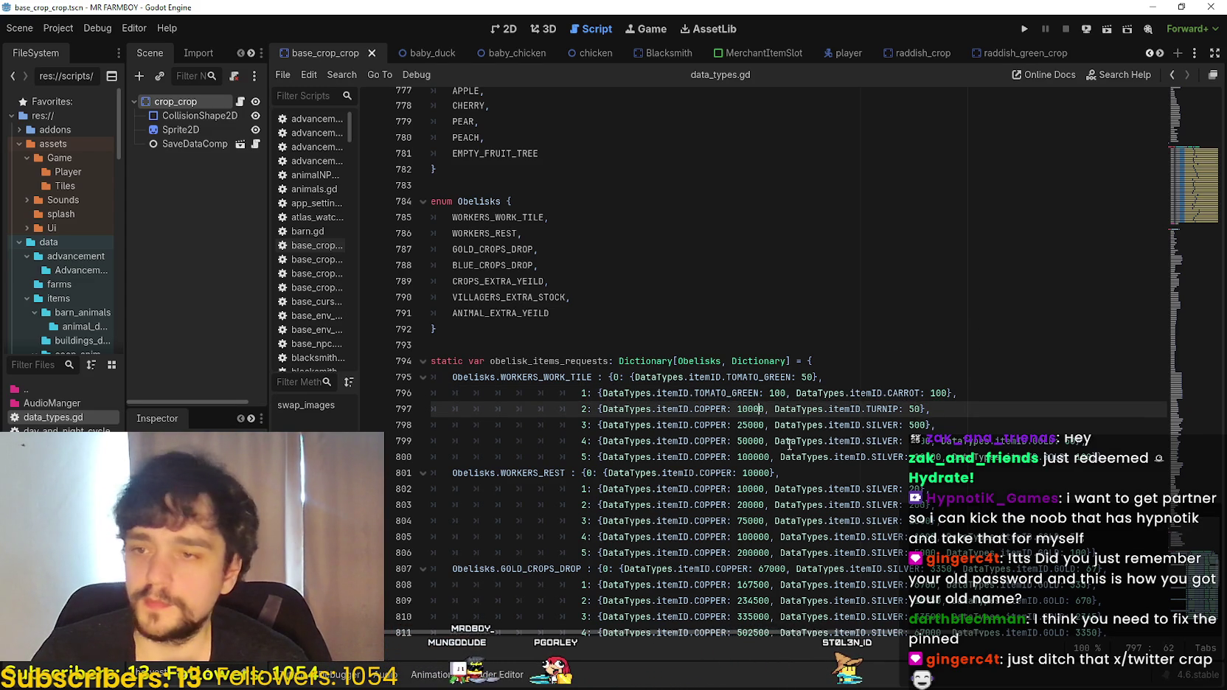
pyautogui.click(747, 407)
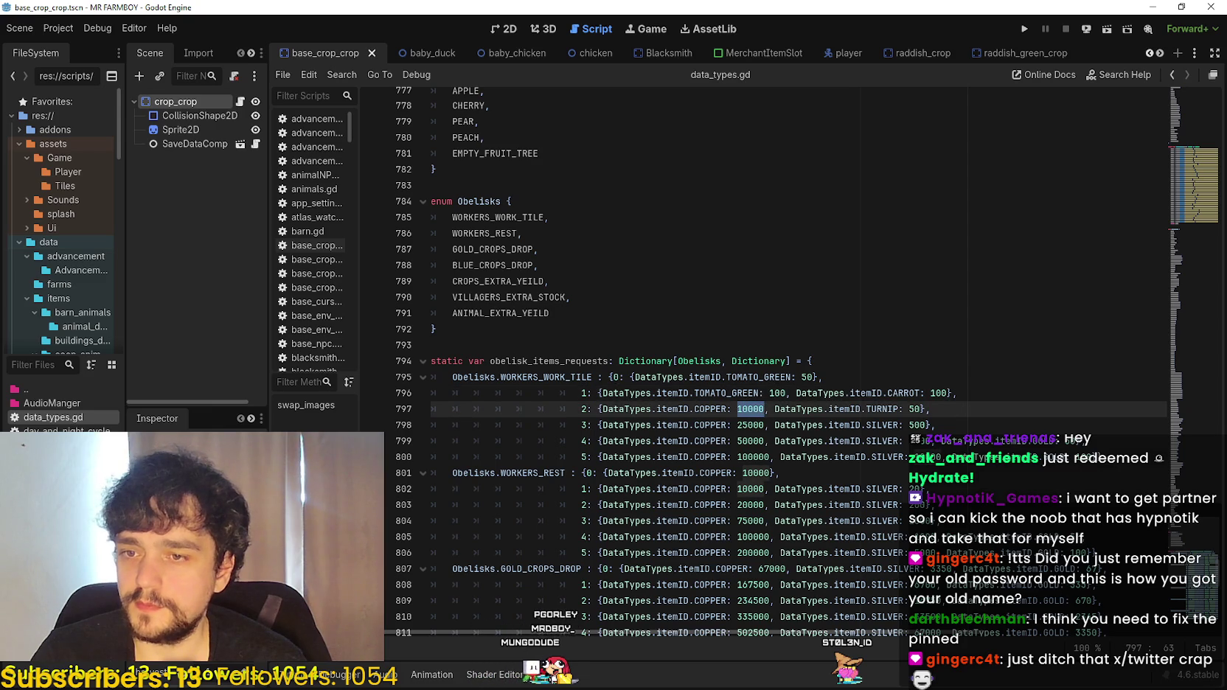
pyautogui.press('F5')
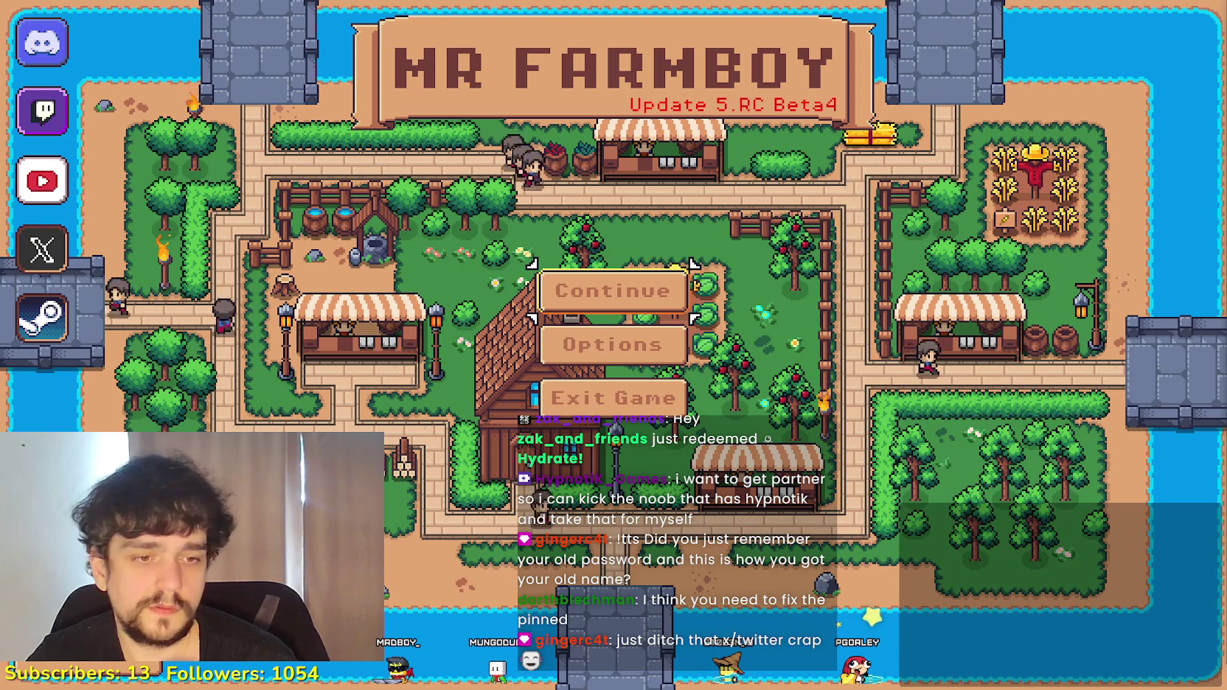
pyautogui.press('super+e')
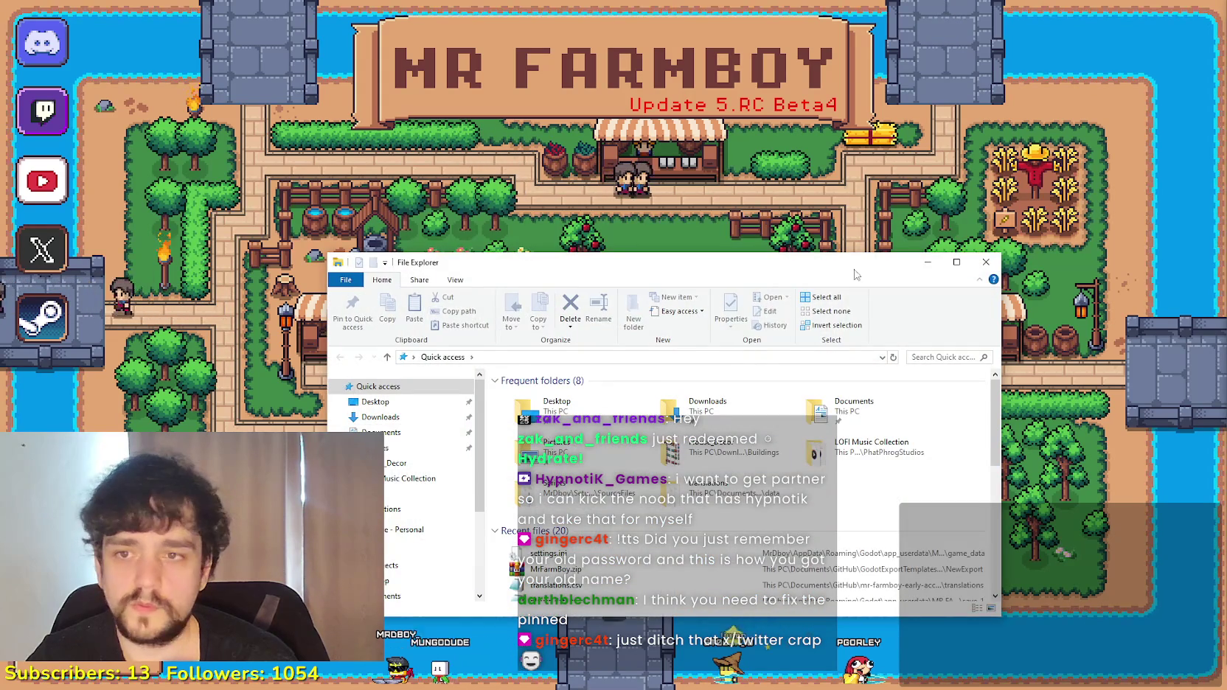
pyautogui.click(985, 266)
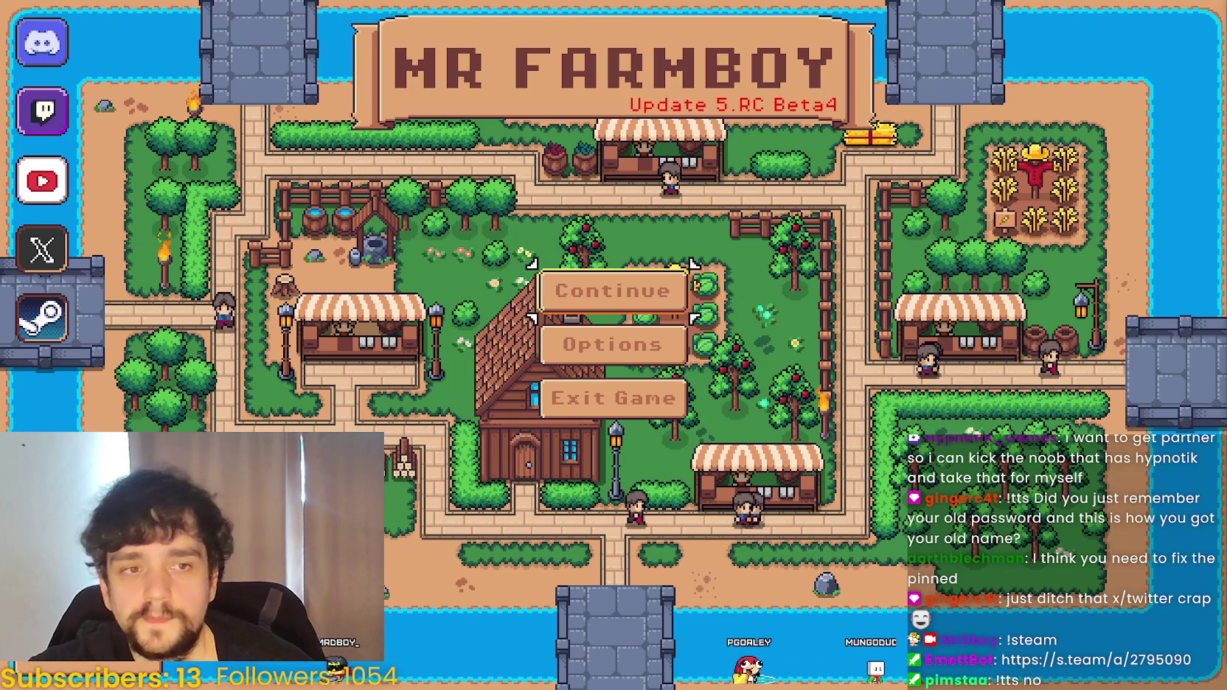
pyautogui.press('Return')
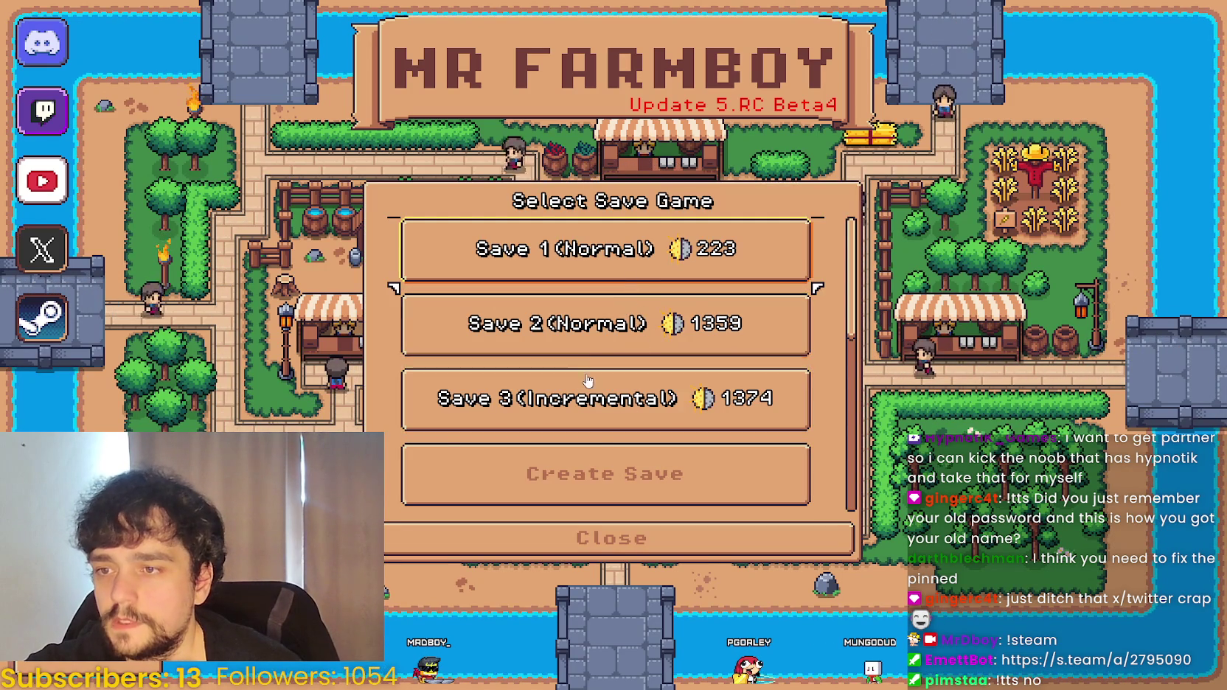
# - Select Save 3 (Incremental) and load it
pyautogui.click(623, 419)
pyautogui.press('Return')
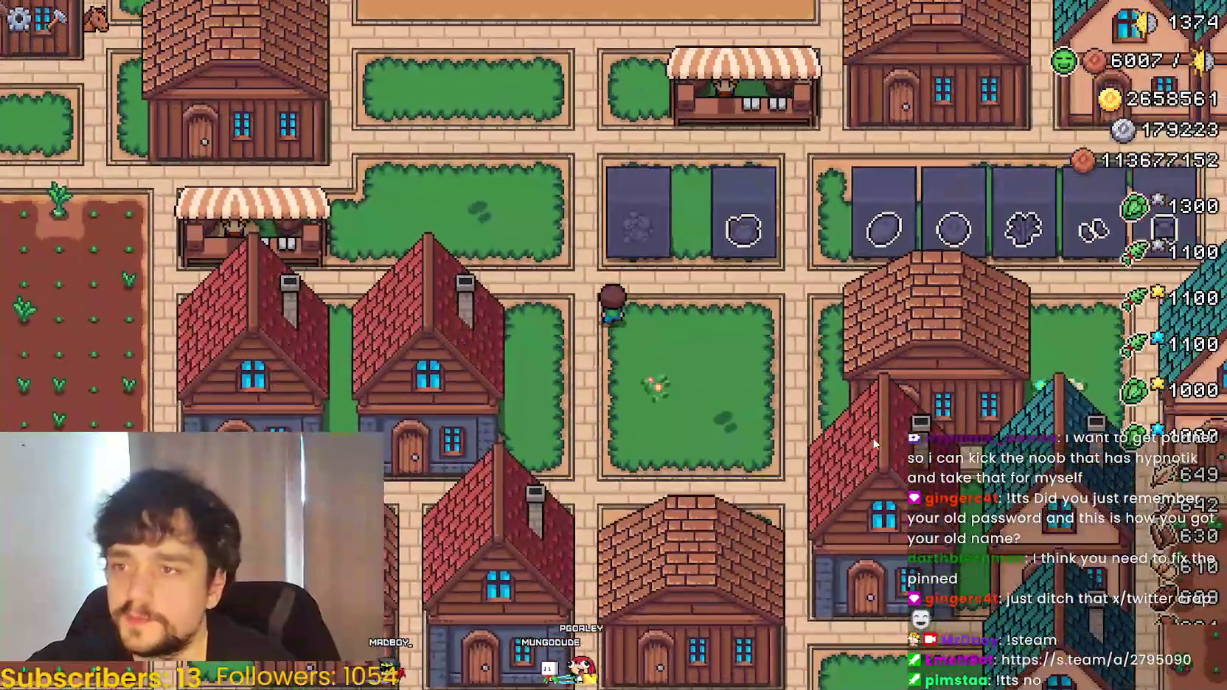
# - View the Blue Chance Poneglyph upgrade details, then close them
pyautogui.click(645, 202)
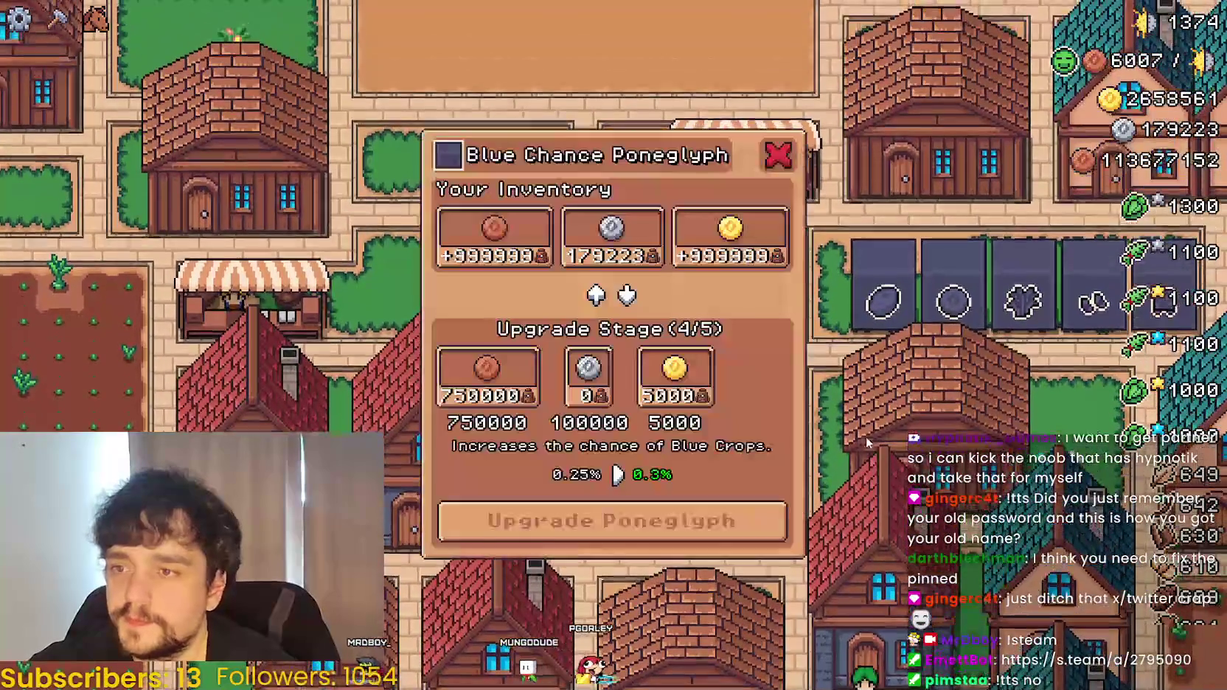
pyautogui.press('a')
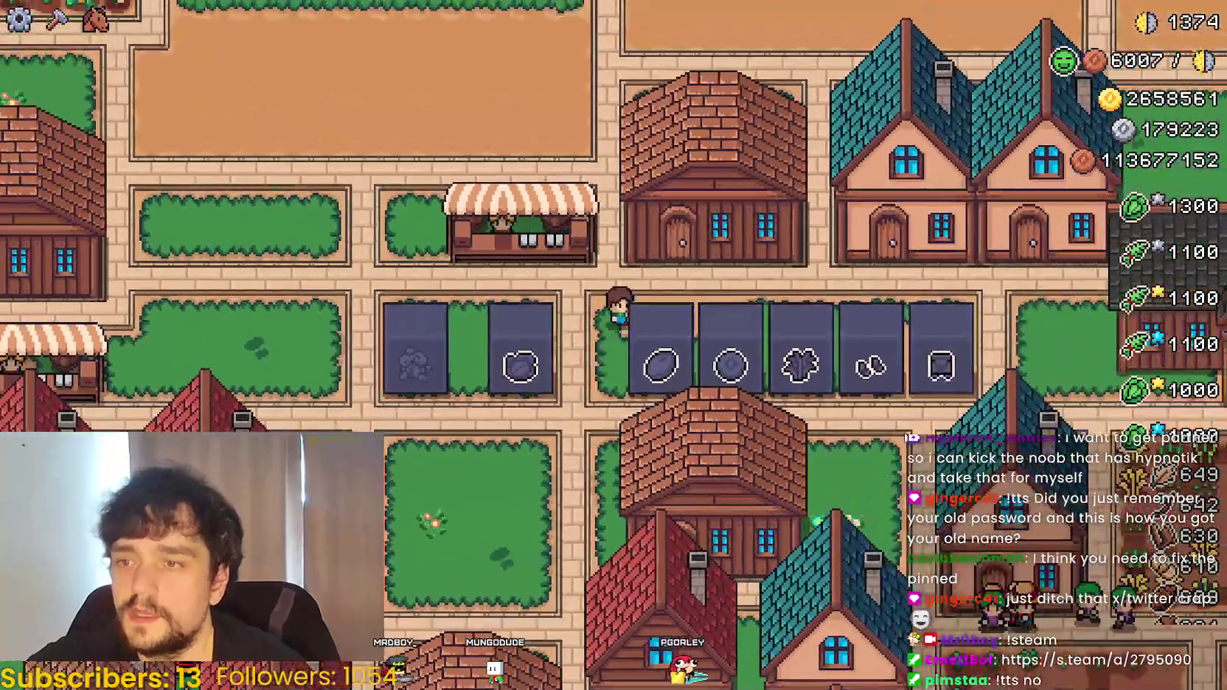
pyautogui.press('d')
pyautogui.press('e')
pyautogui.press('Escape')
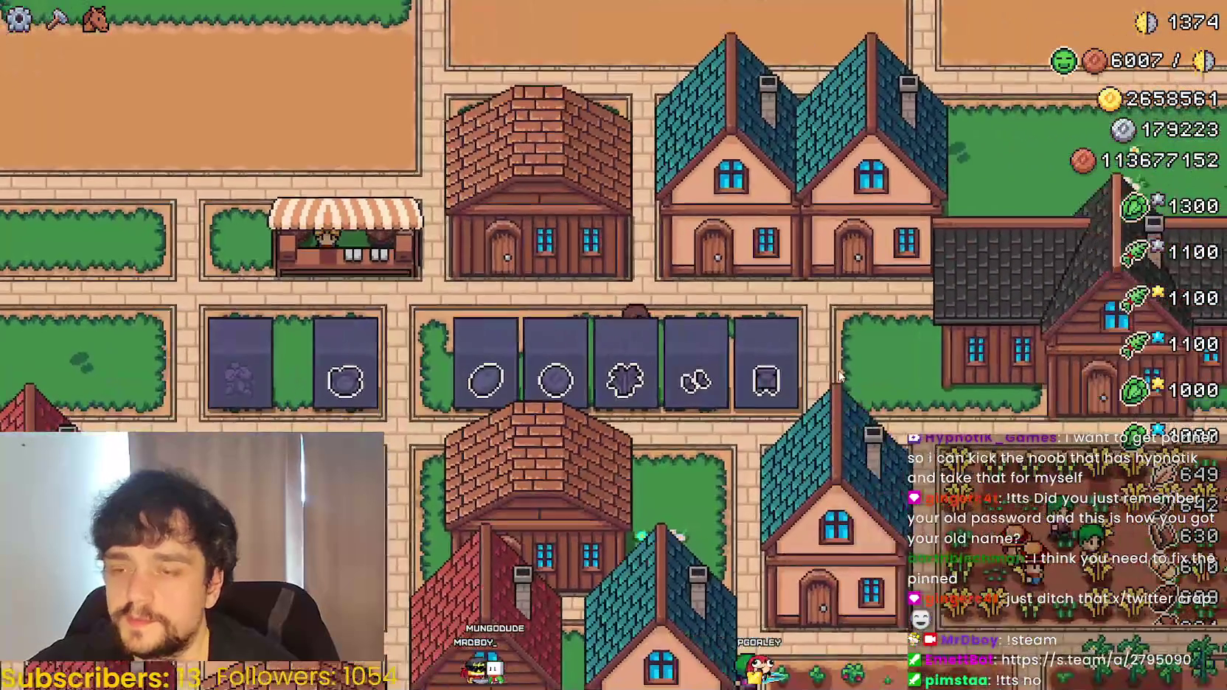
# - Walk the farmer up to the Player House and open its coin Exchange
pyautogui.press('d')
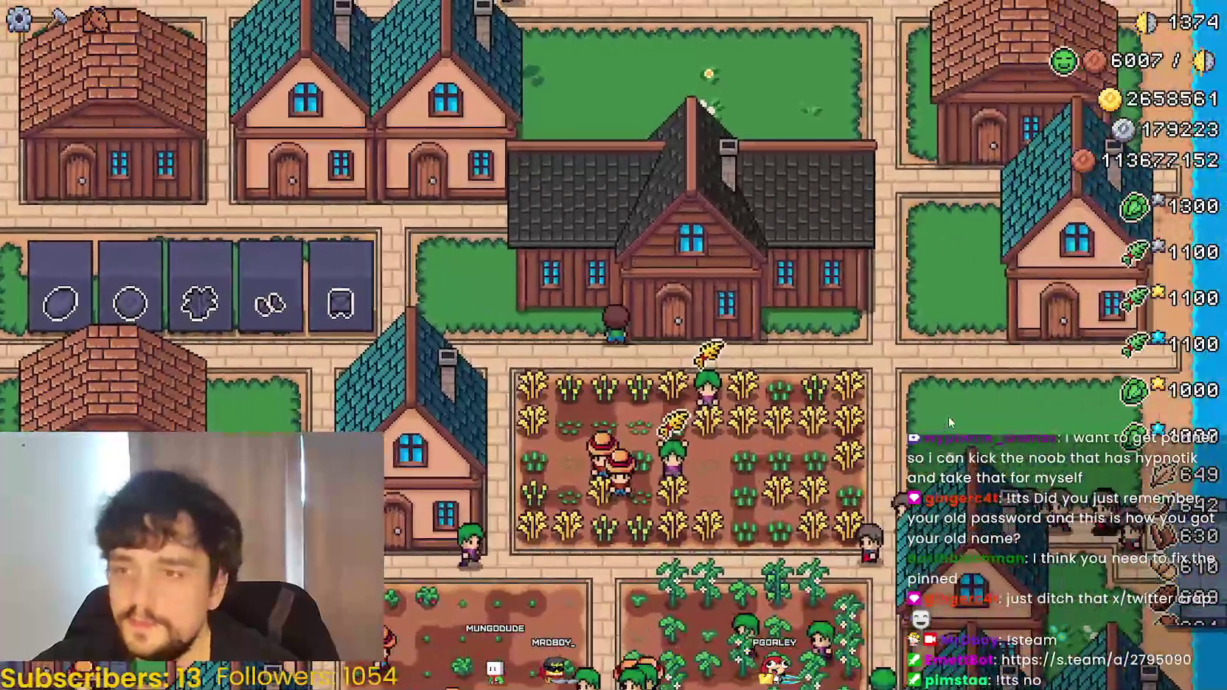
pyautogui.press('w')
pyautogui.press('e')
pyautogui.click(821, 364)
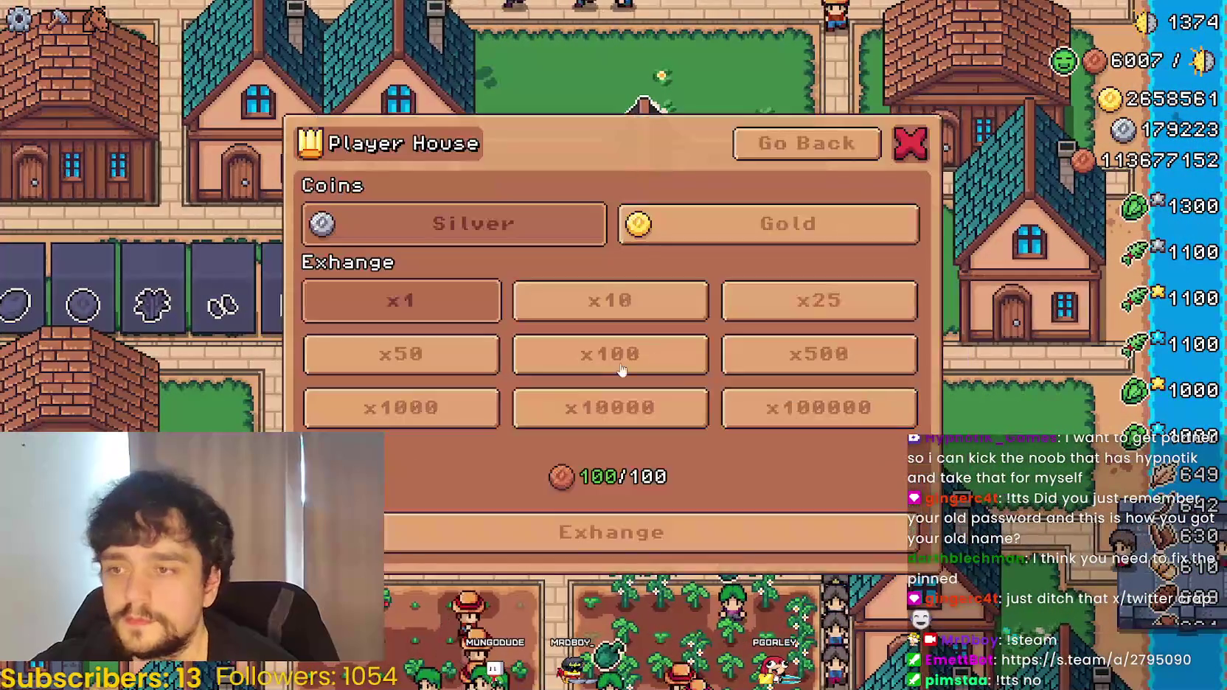
# - Browse the Player House Decorations and Exchange pages, then open the Advancements tree
pyautogui.press('Escape')
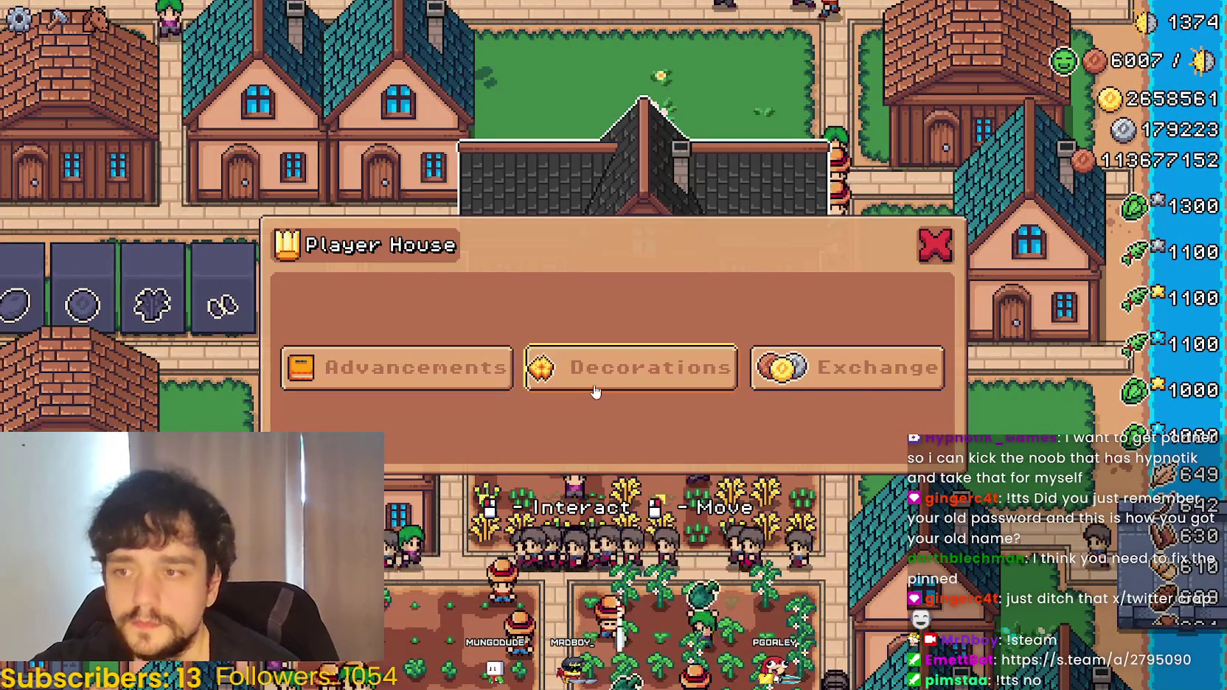
pyautogui.click(602, 380)
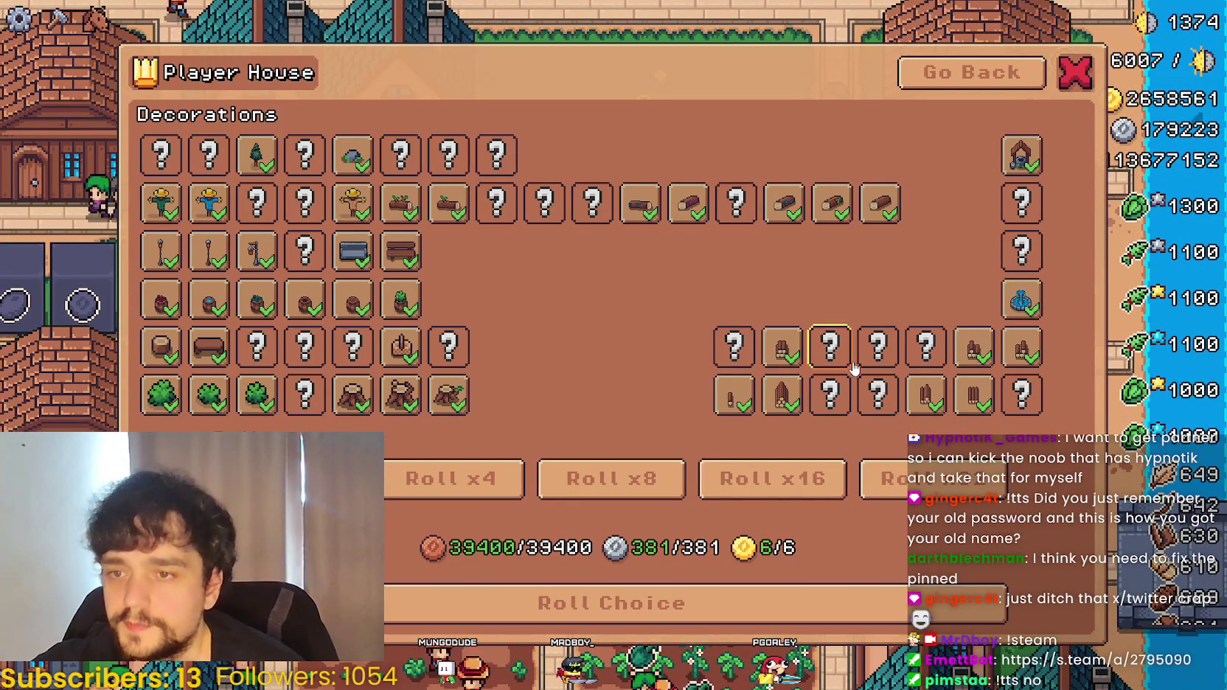
pyautogui.click(943, 80)
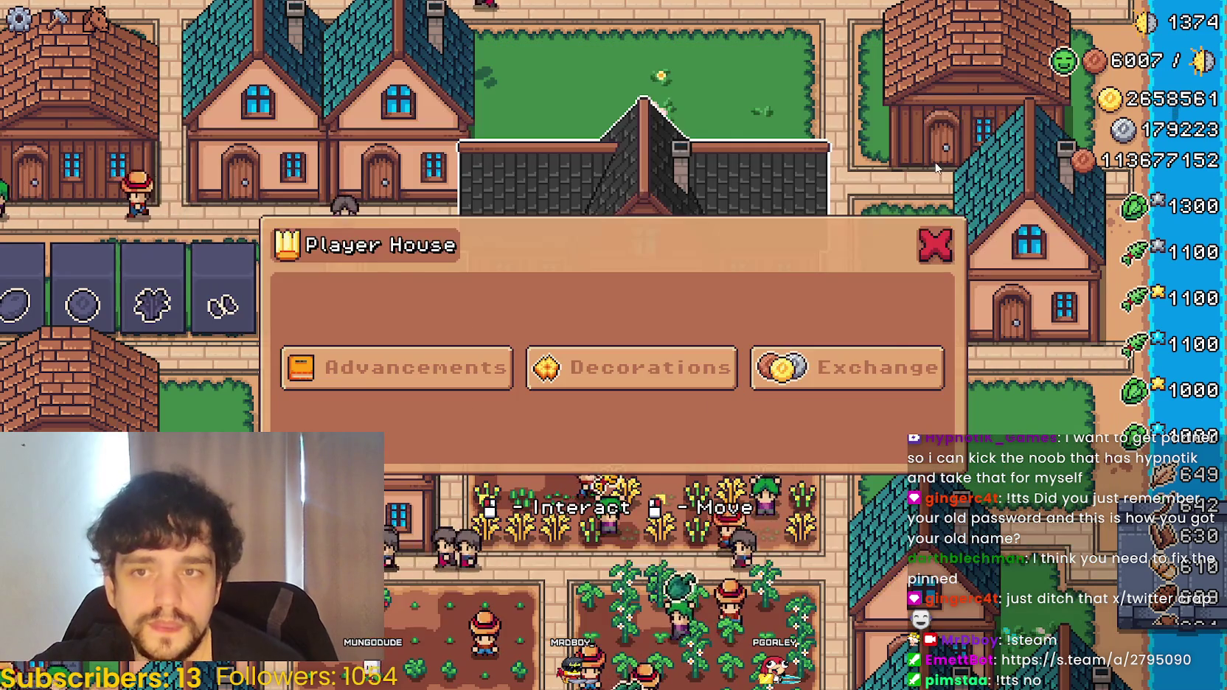
pyautogui.click(826, 363)
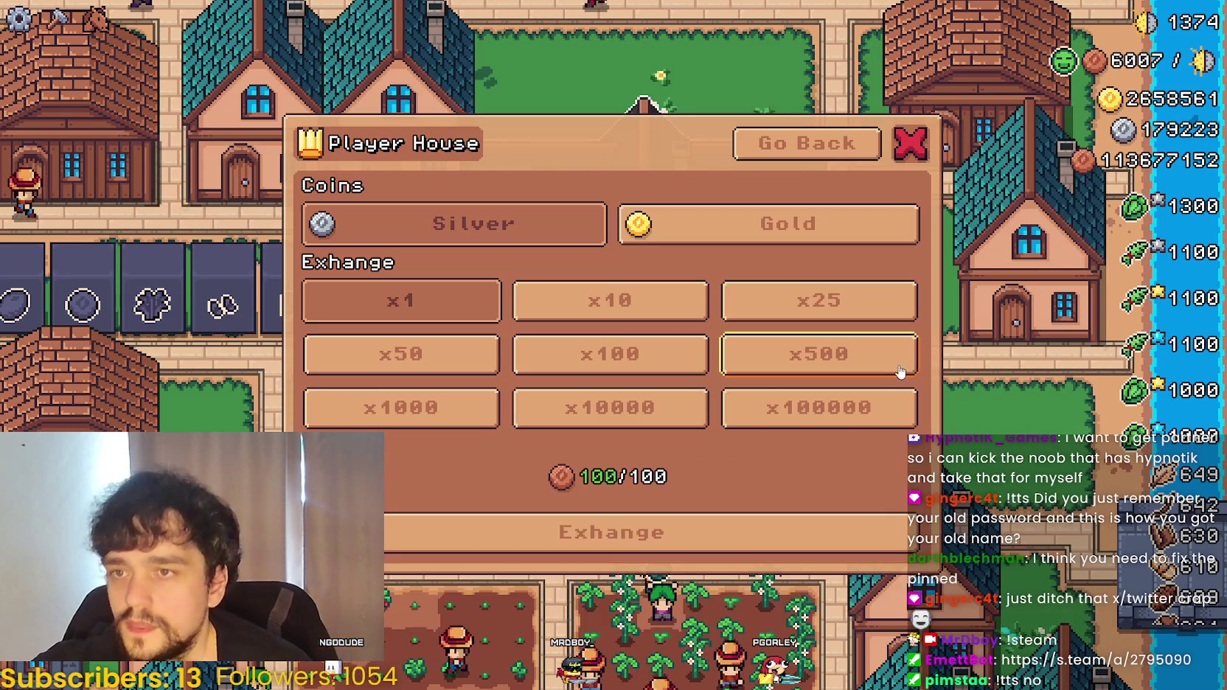
pyautogui.click(807, 146)
pyautogui.click(354, 369)
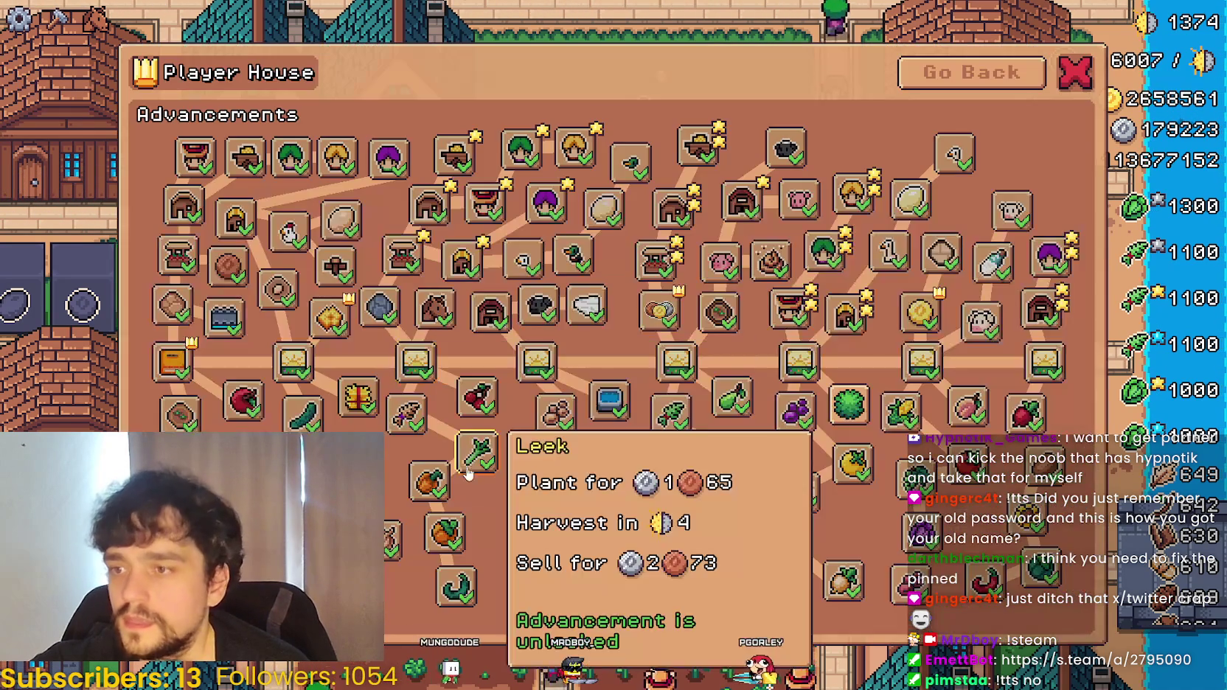
pyautogui.moveTo(656, 426)
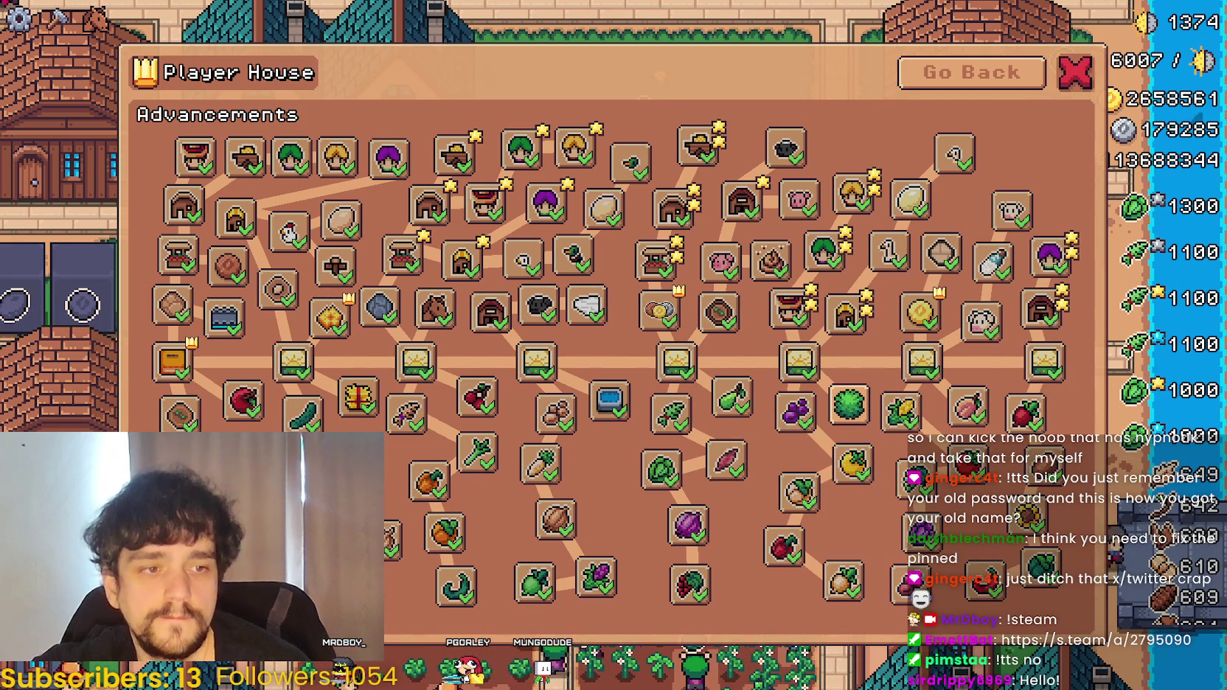
# - Snip the Advancements panel with Win+Shift+S, move the Snipping Tool aside, then close the panel
pyautogui.press('super+shift+s')
pyautogui.moveTo(128, 19)
pyautogui.mouseDown()
pyautogui.moveTo(955, 611)
pyautogui.moveTo(1121, 686)
pyautogui.mouseUp()
pyautogui.moveTo(435, 4)
pyautogui.mouseDown()
pyautogui.moveTo(922, 68)
pyautogui.moveTo(1226, 67)
pyautogui.mouseUp()
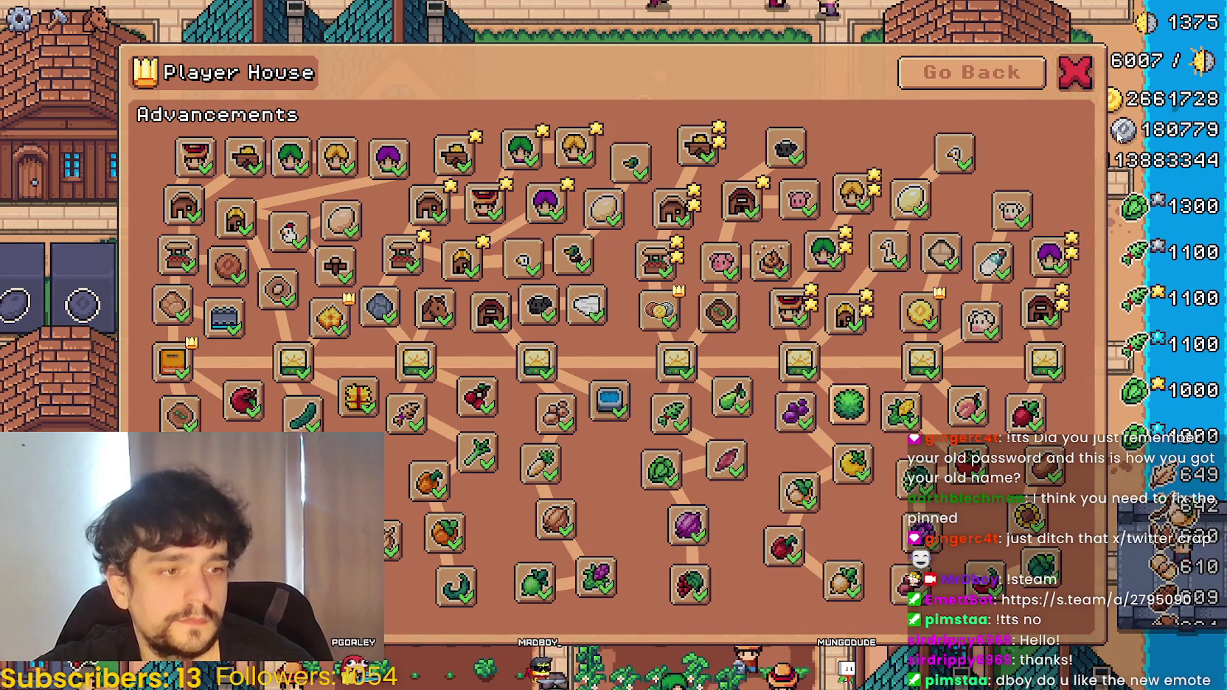
pyautogui.press('Escape')
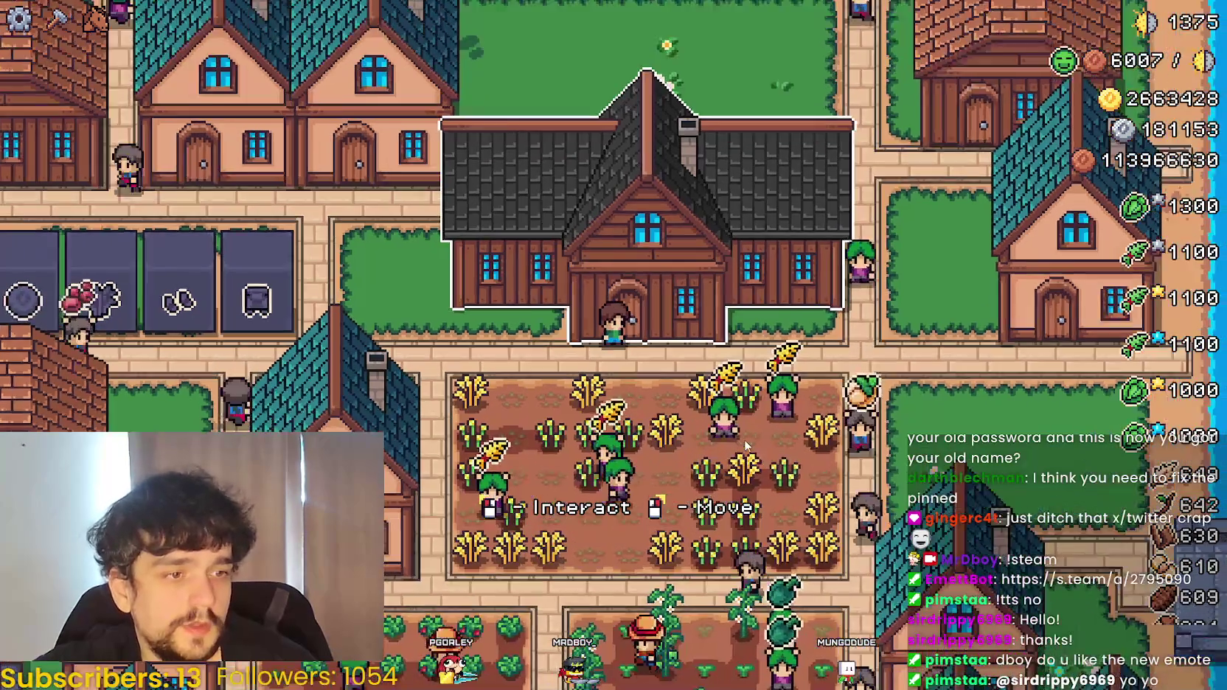
# - Reopen the Player House menu and go to its Decorations collection
pyautogui.scroll(2, 746, 445)
pyautogui.scroll(-3, 811, 464)
pyautogui.scroll(2, 879, 484)
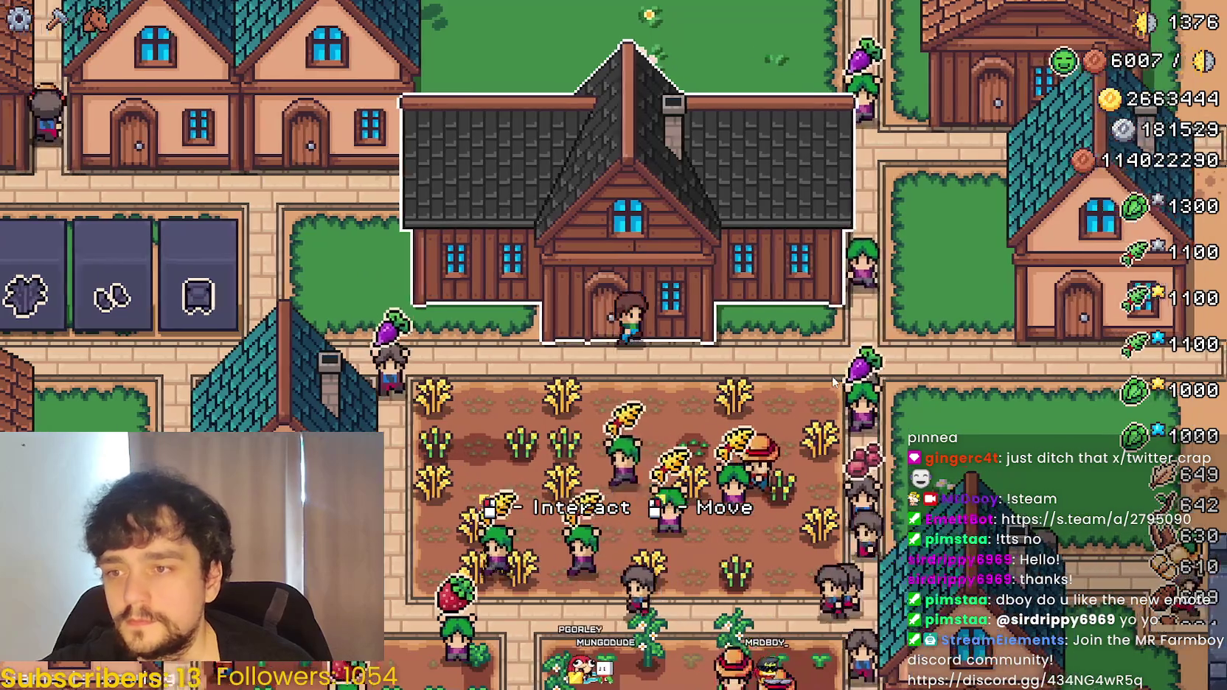
pyautogui.press('e')
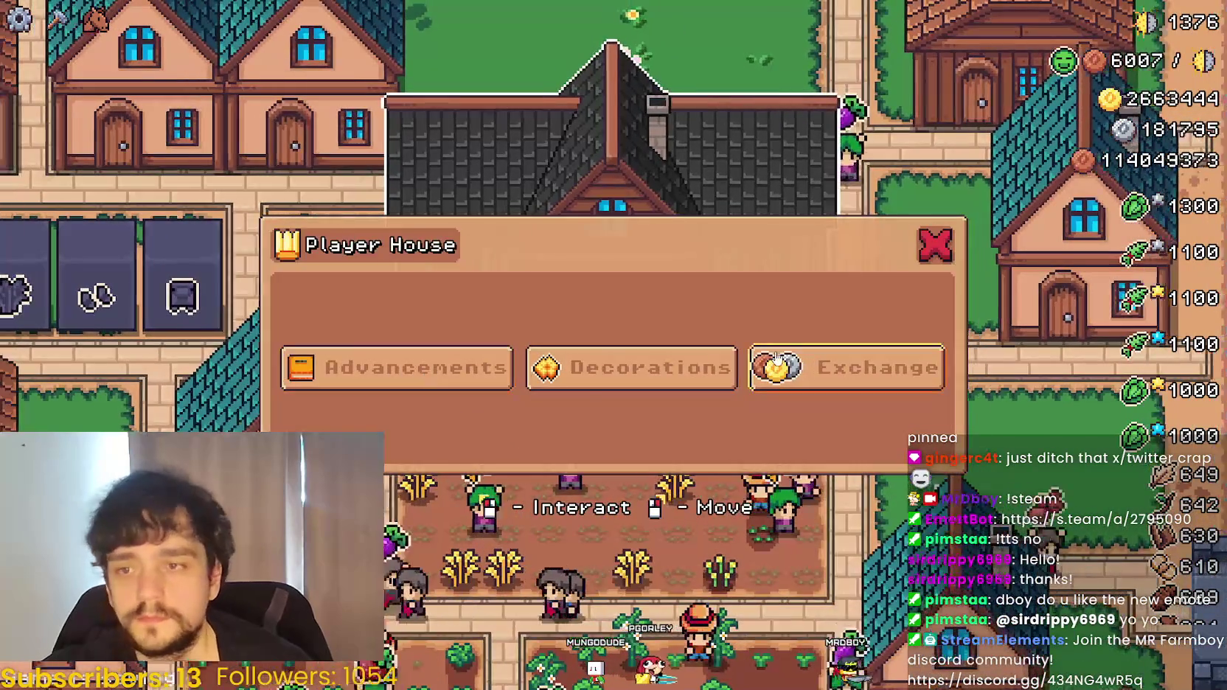
pyautogui.press('Escape')
pyautogui.press('Escape')
pyautogui.press('Escape')
pyautogui.press('e')
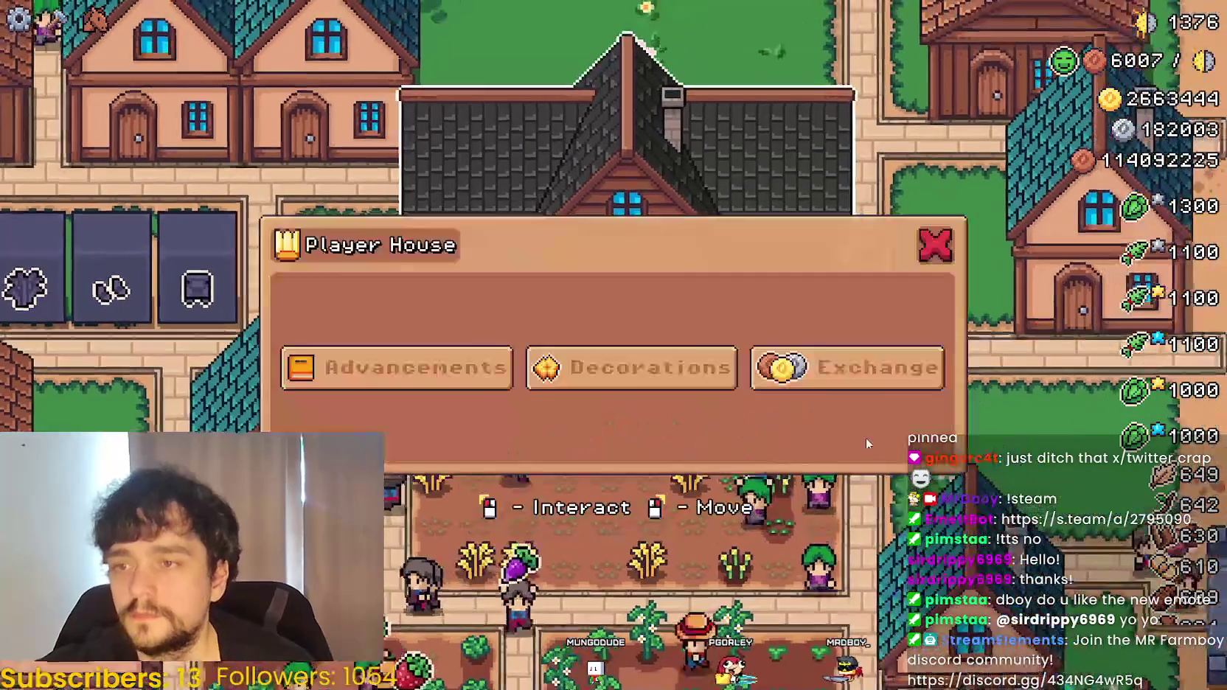
pyautogui.click(653, 369)
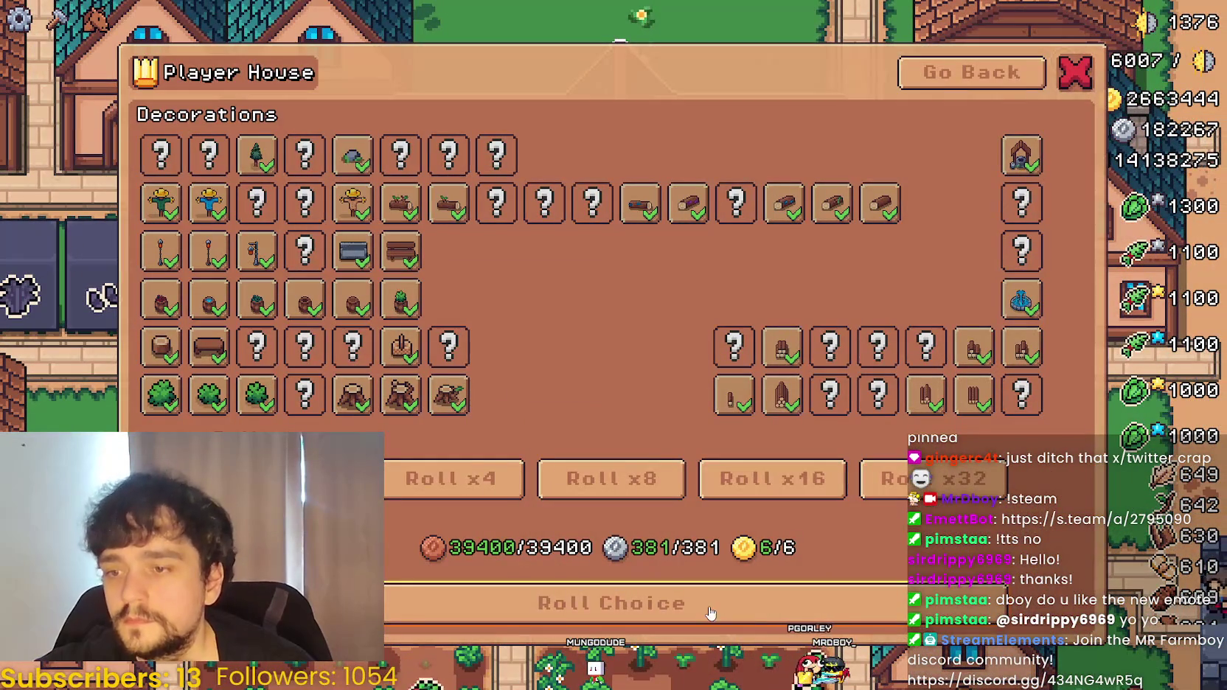
# - Roll and claim decorations eight at a time, close the menus, and pause the game
pyautogui.click(458, 598)
pyautogui.click(608, 600)
pyautogui.click(611, 478)
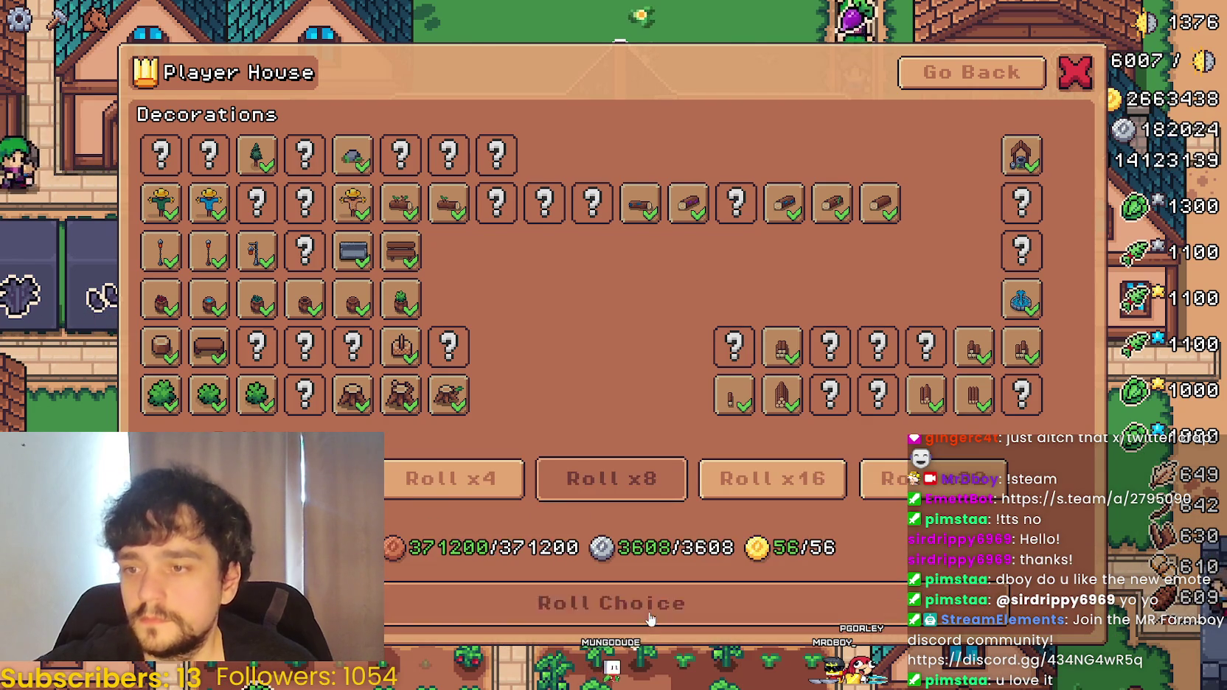
pyautogui.click(650, 620)
pyautogui.click(614, 602)
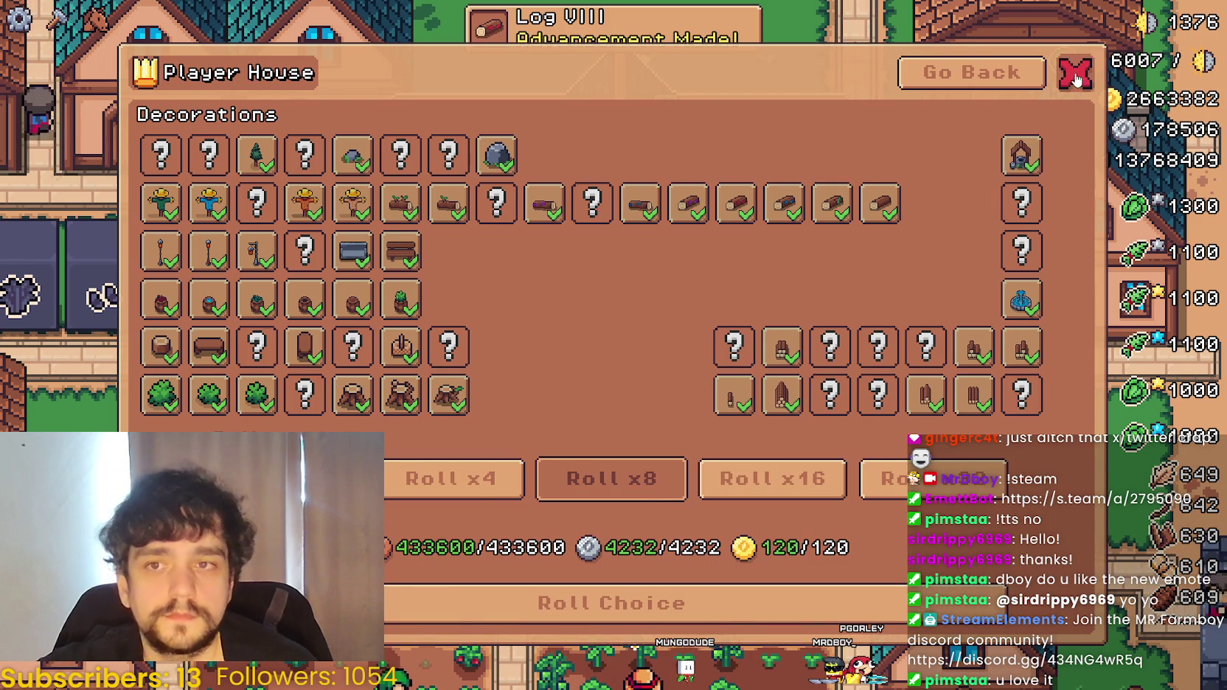
pyautogui.click(1076, 73)
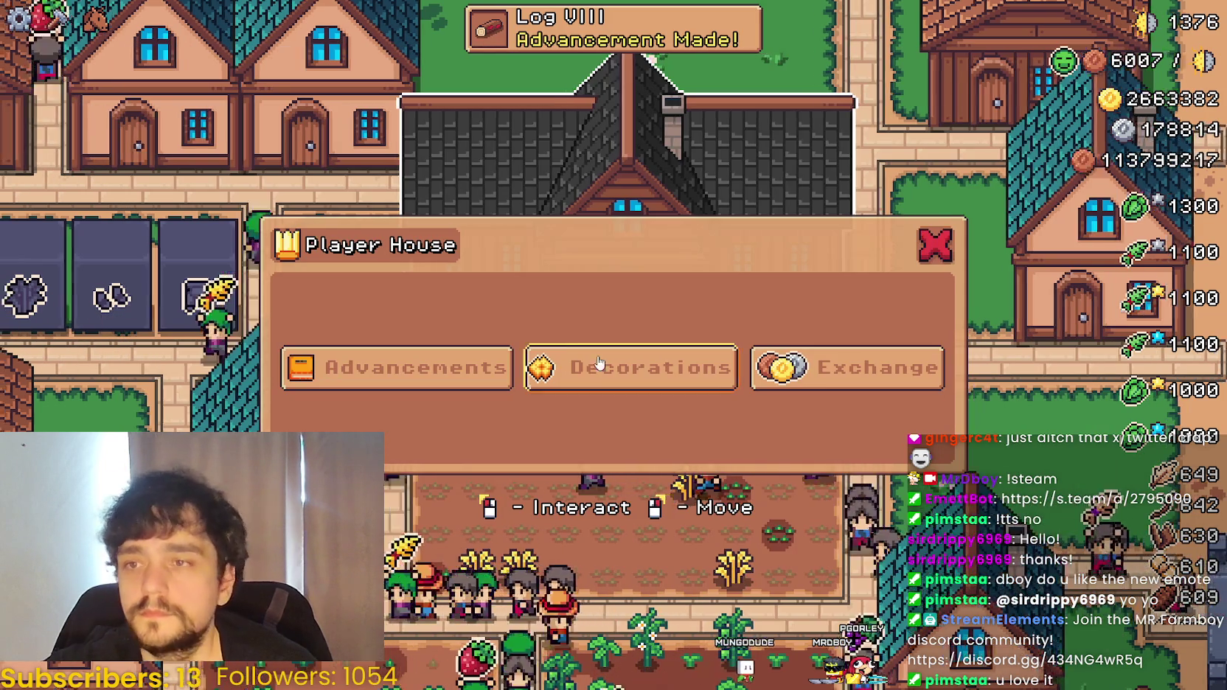
pyautogui.click(934, 241)
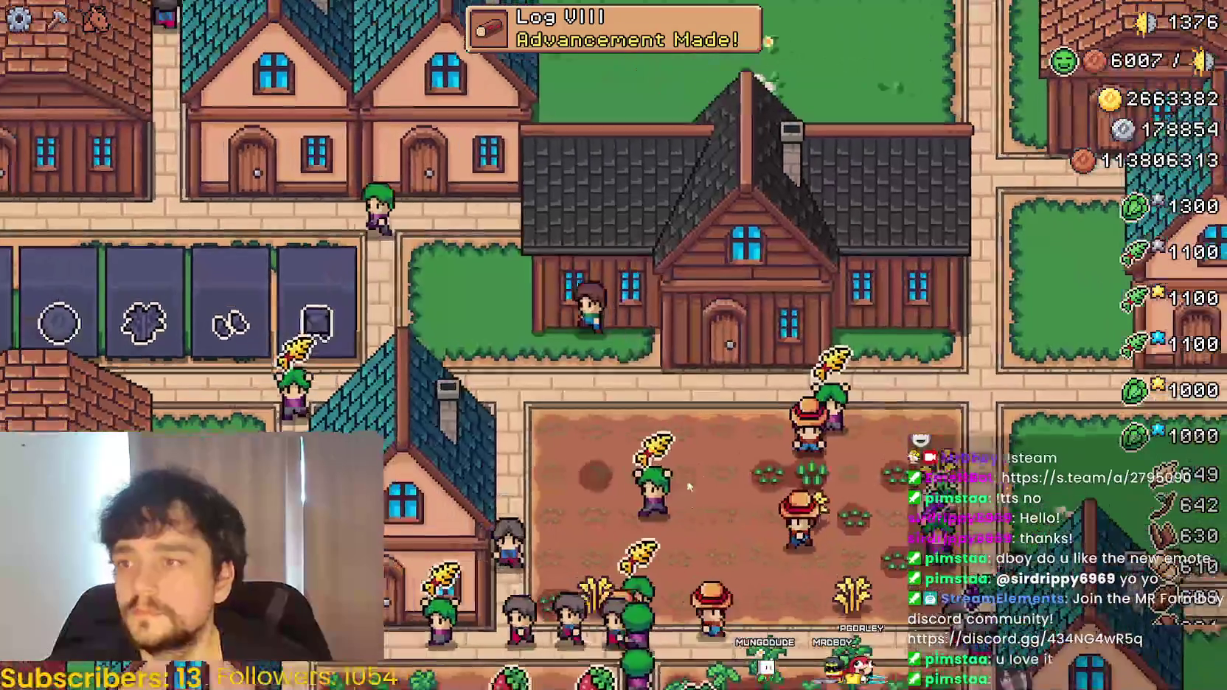
pyautogui.press('Escape')
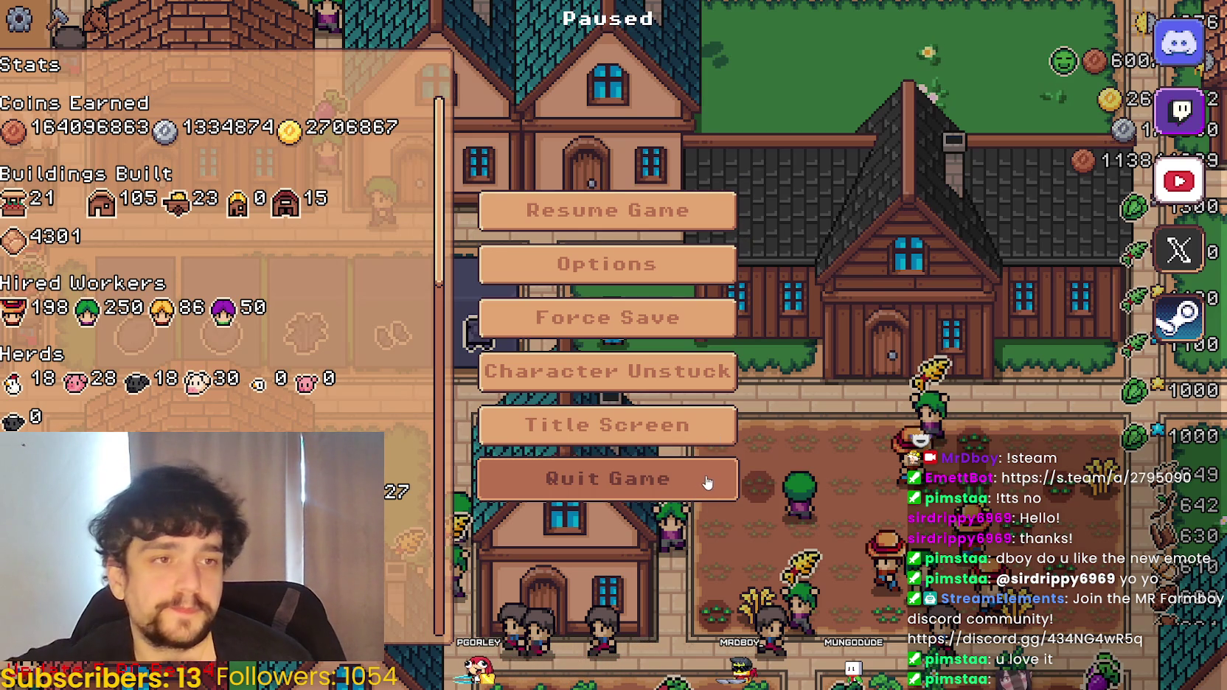
# - Dismiss the pause menu after reviewing the Stats, including 164096863 copper coins earned
pyautogui.press('Escape')
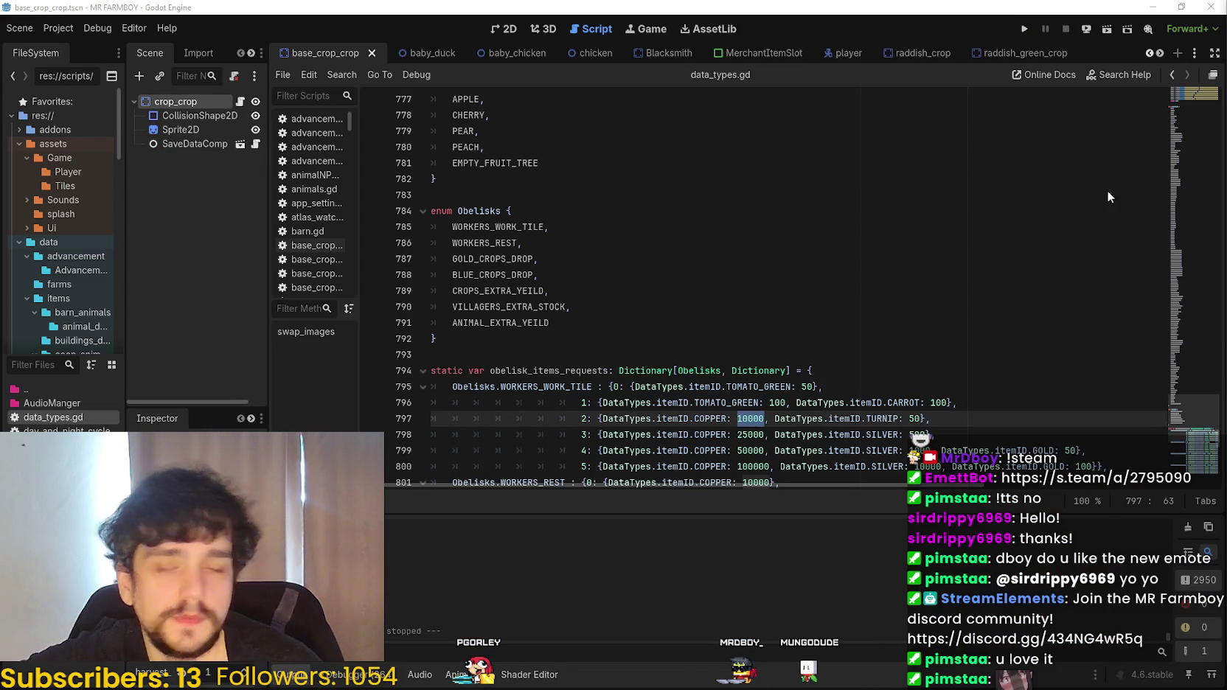
# - Inspect the 100 TOMATO_GREEN and 10000 copper costs on lines 796–797 of data_types.gd
pyautogui.click(748, 418)
pyautogui.scroll(-4, 781, 295)
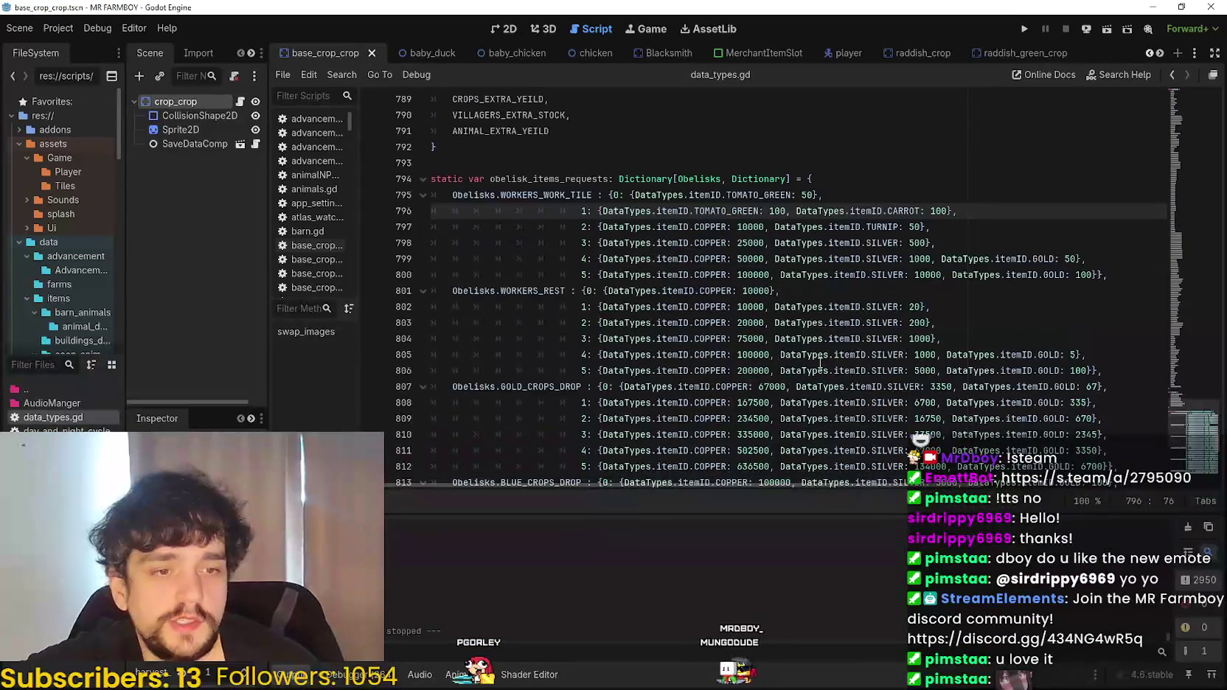
pyautogui.doubleClick(780, 209)
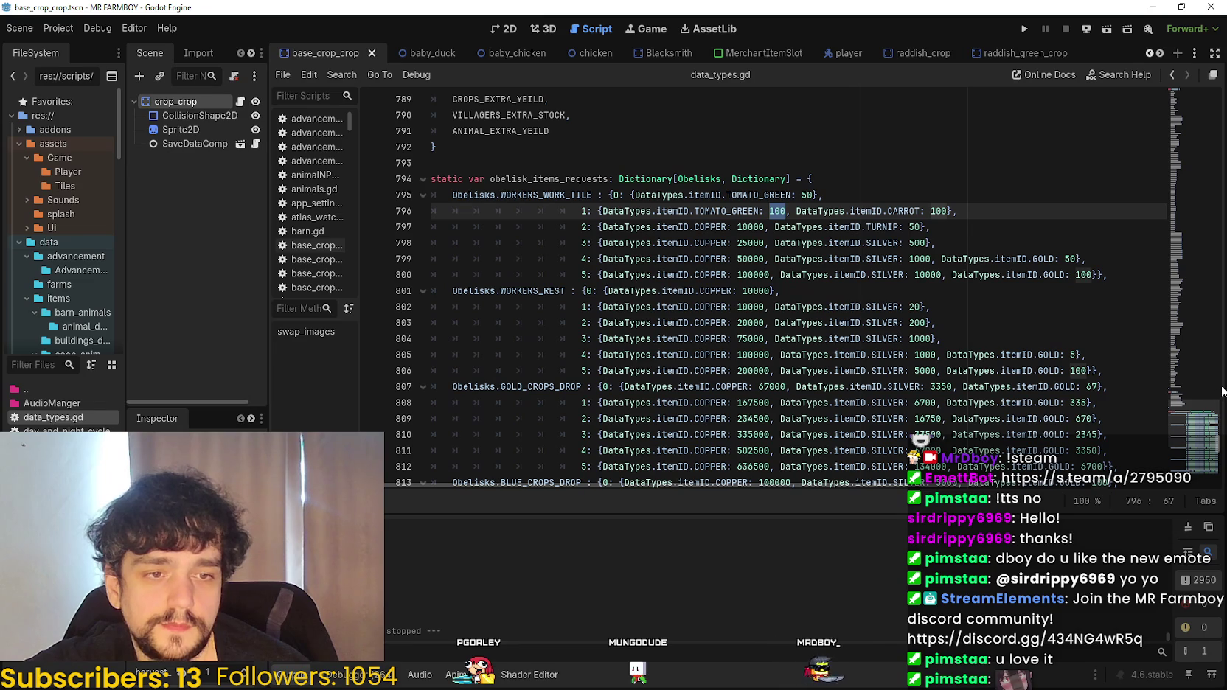
pyautogui.click(748, 224)
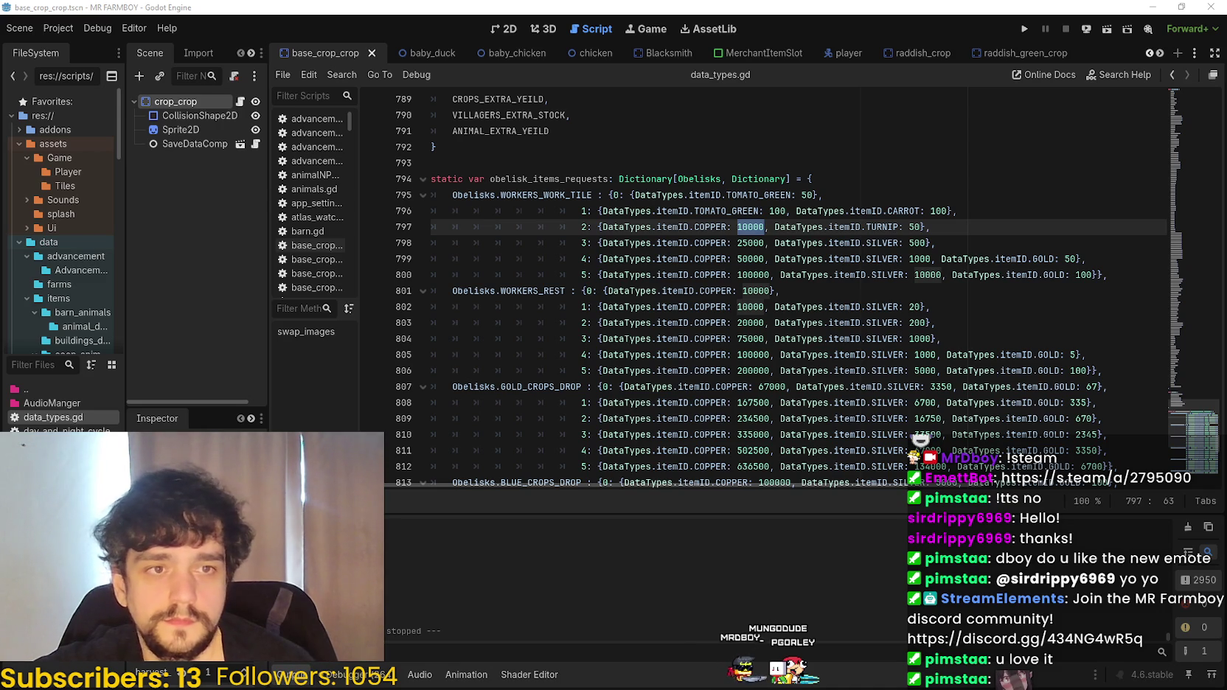
# - Briefly open and close Calculator, then run the MR FARMBOY project with F5
pyautogui.press('XF86Calculator')
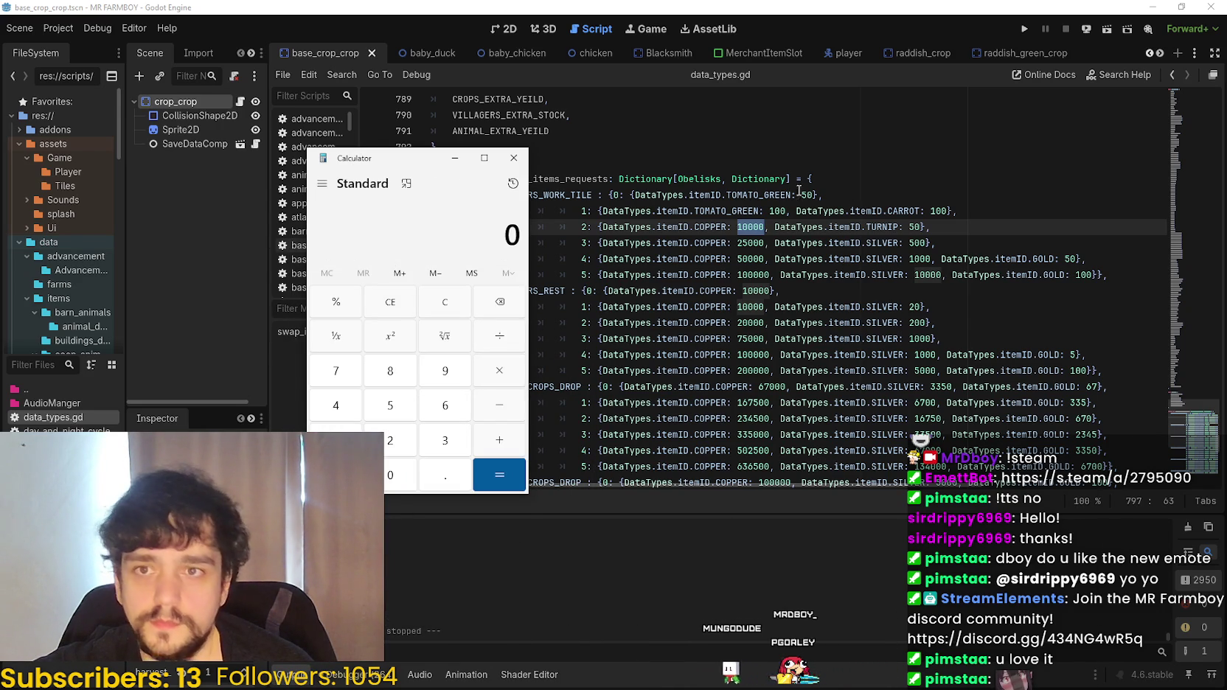
pyautogui.hotkey('alt', 'F4')
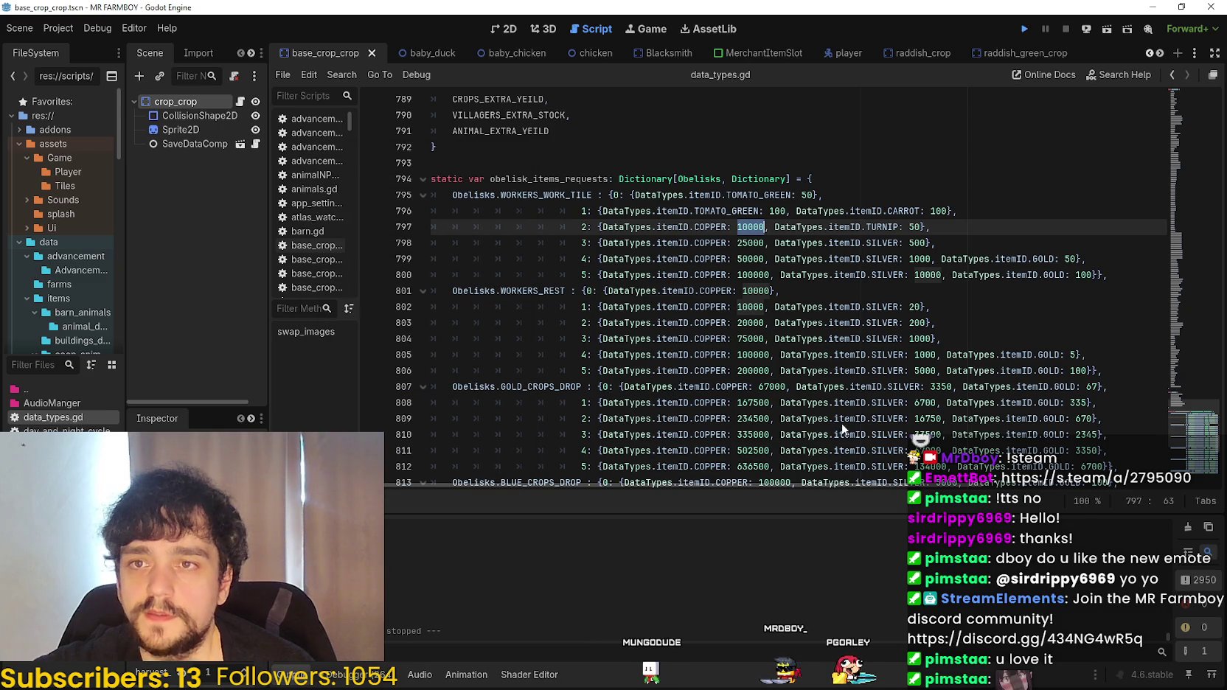
pyautogui.press('F5')
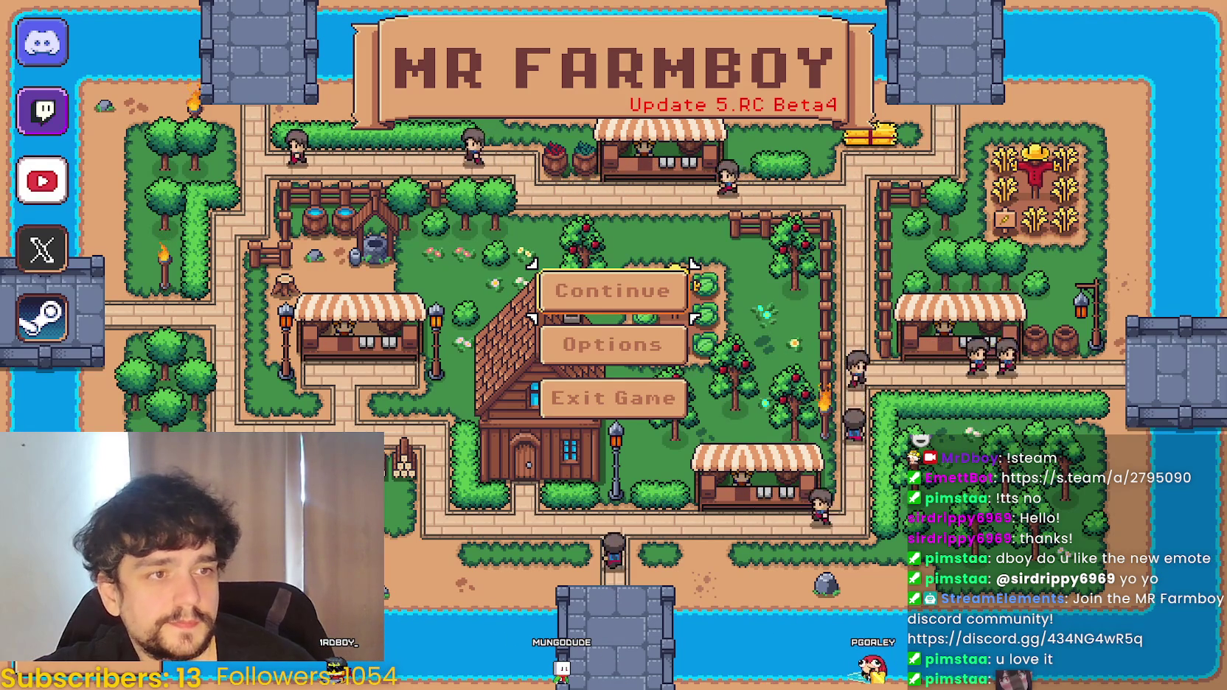
# - Load Save 3 (Incremental), then open the Player House Advancements tree
pyautogui.press('Return')
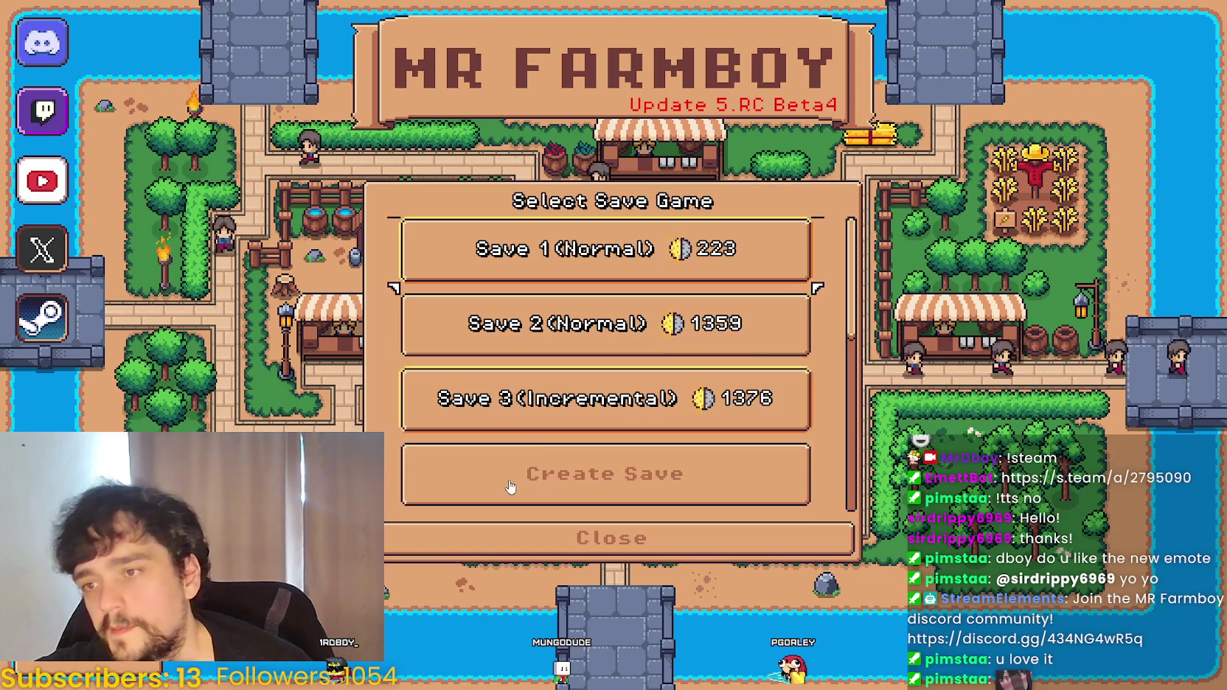
pyautogui.click(538, 402)
pyautogui.click(560, 416)
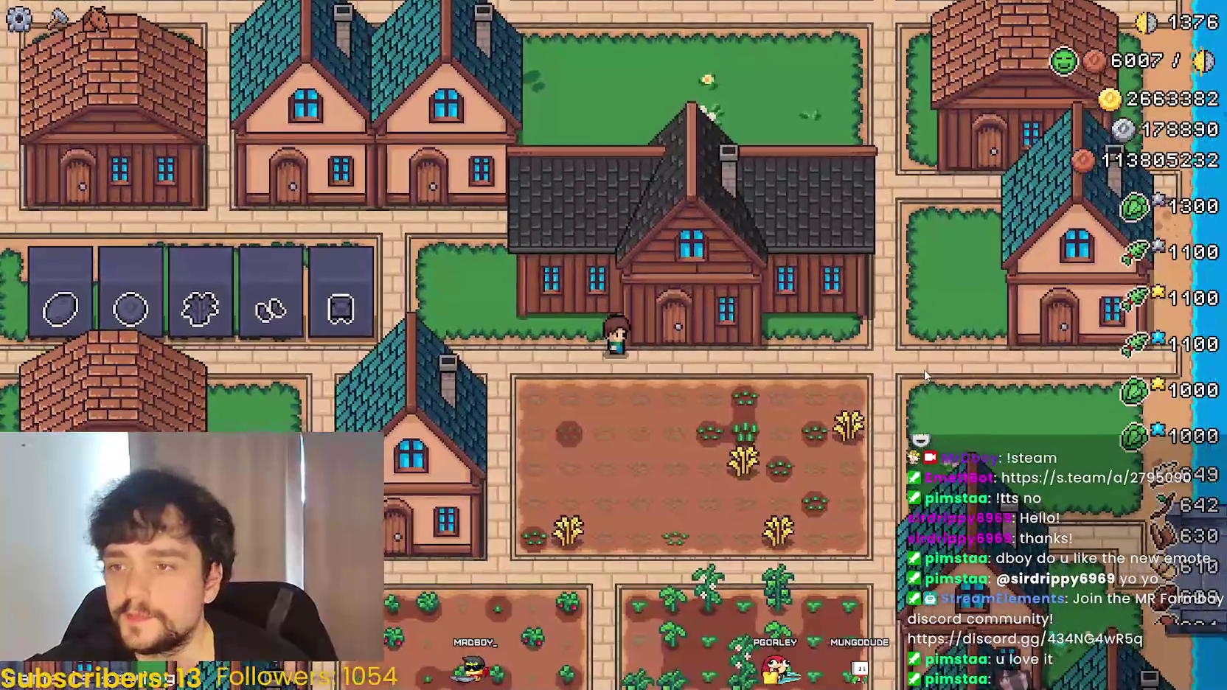
pyautogui.click(686, 347)
pyautogui.click(445, 375)
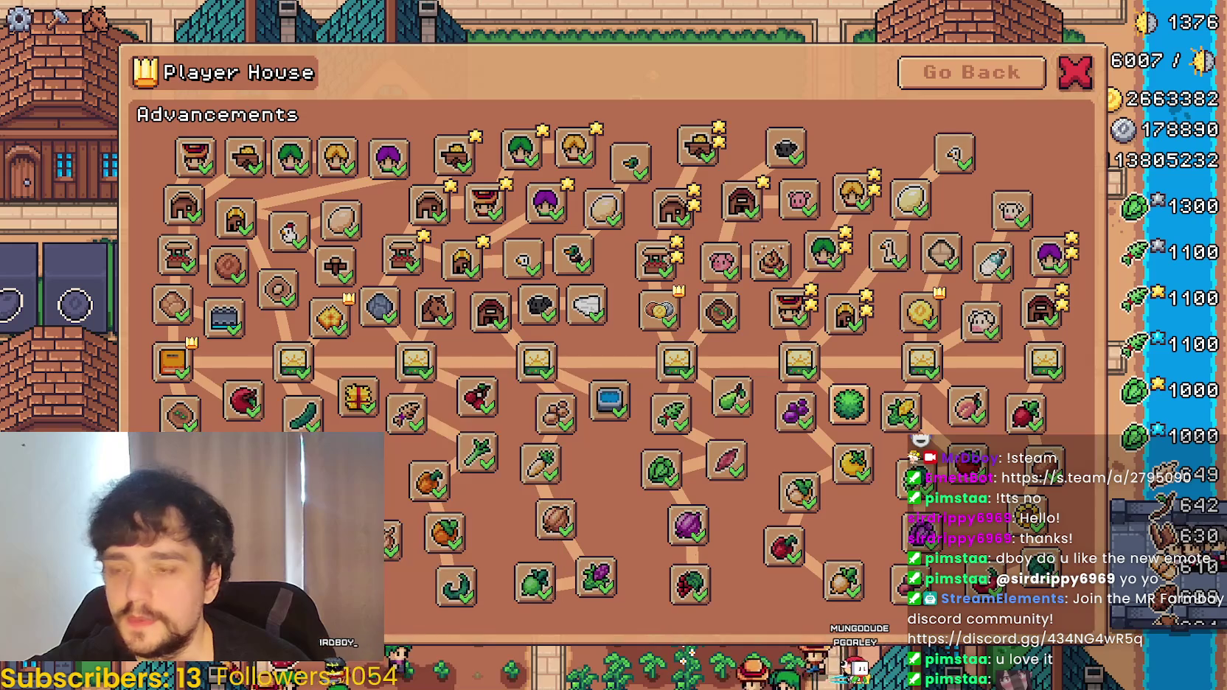
# - Compute 10000 ÷ 6 in Calculator beside the game, then return to data_types.gd
pyautogui.press('XF86Calculator')
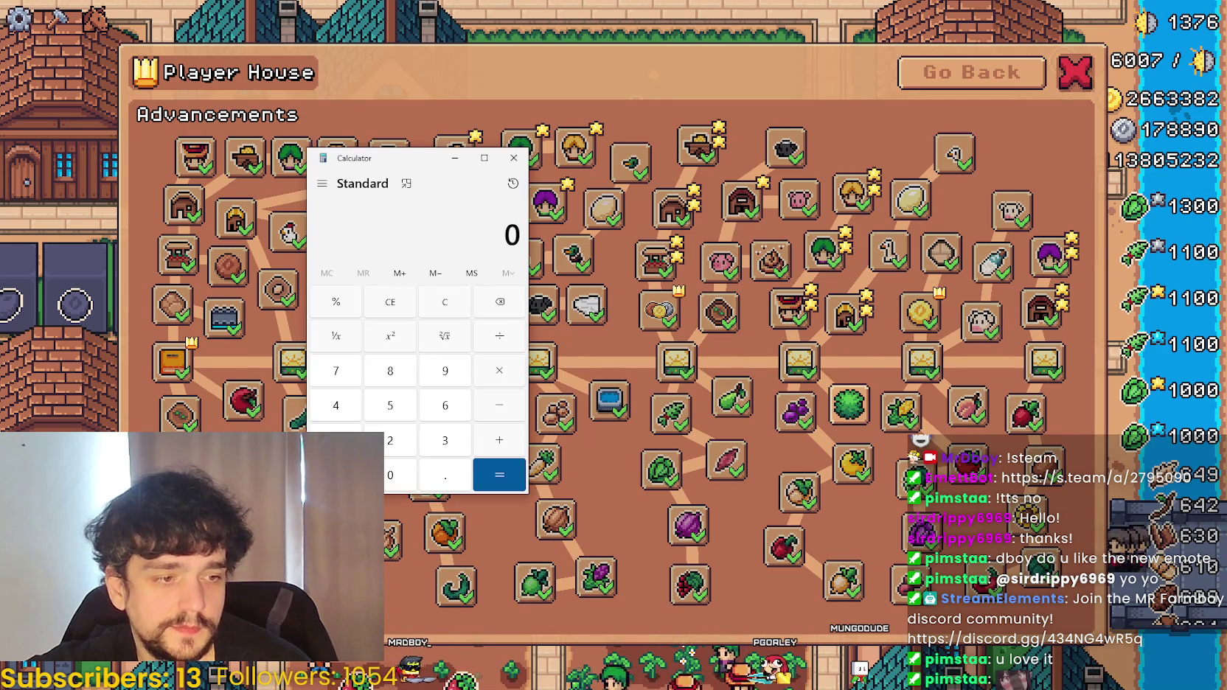
pyautogui.hotkey('alt', 'Tab')
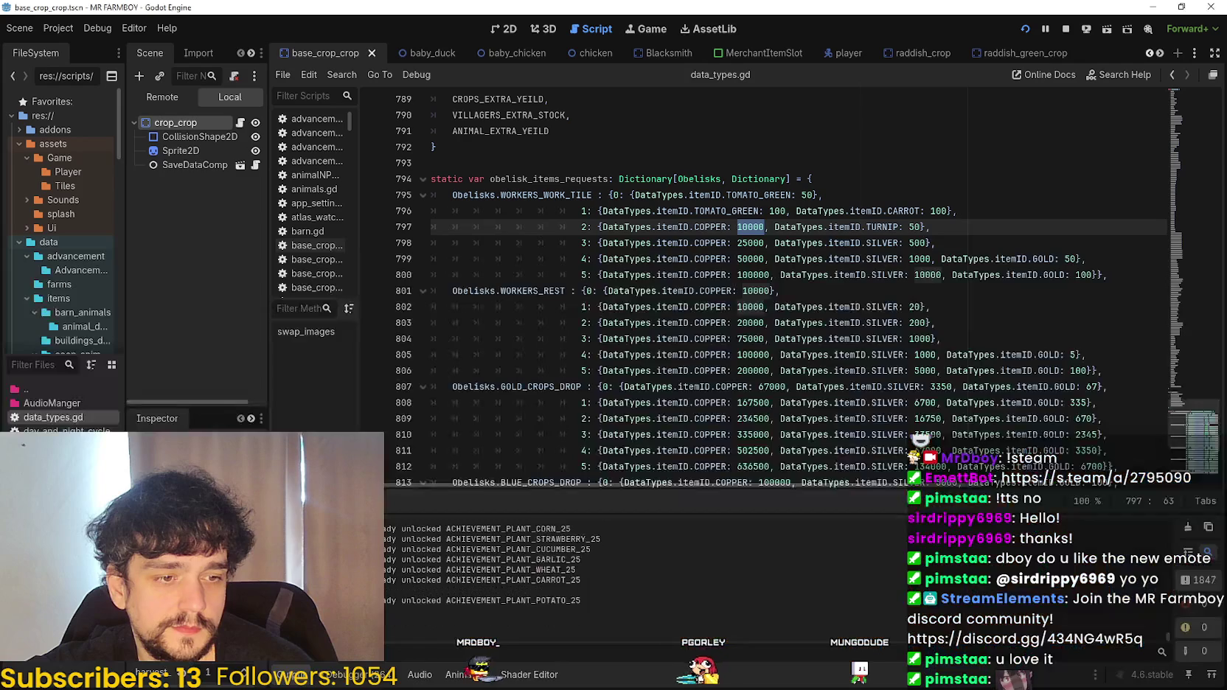
pyautogui.hotkey('alt', 'Tab')
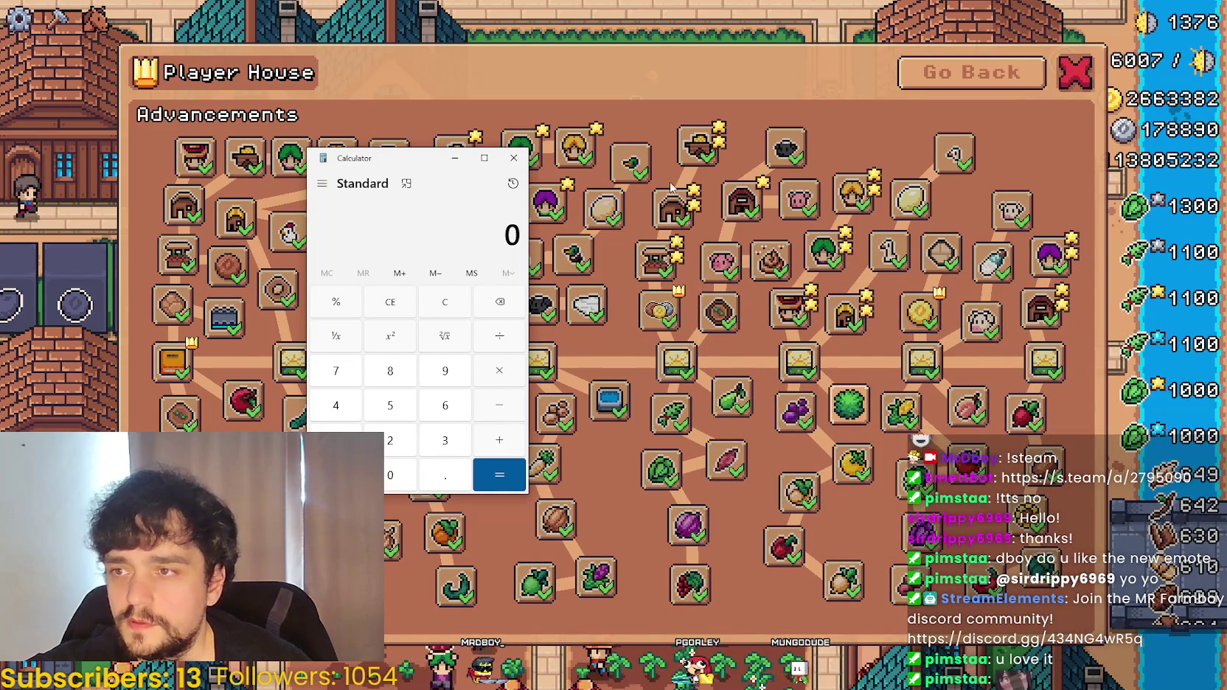
pyautogui.moveTo(418, 166); pyautogui.dragTo(758, 222)
pyautogui.write('1')
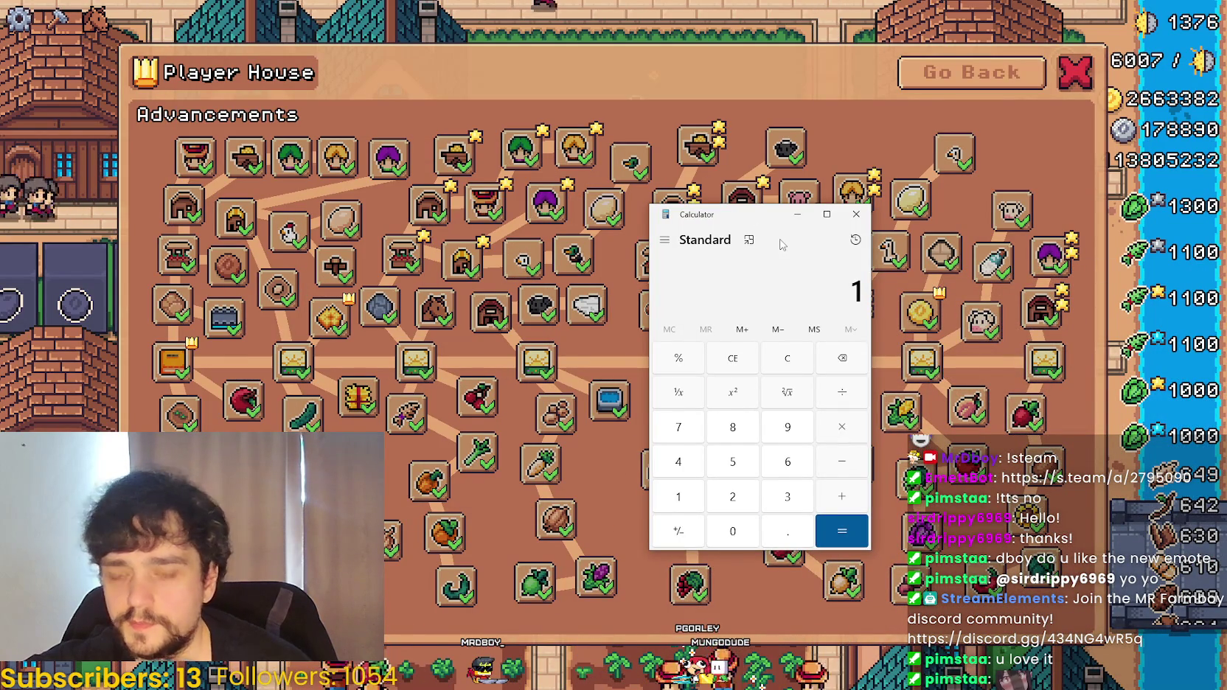
pyautogui.write('0000/6')
pyautogui.press('Return')
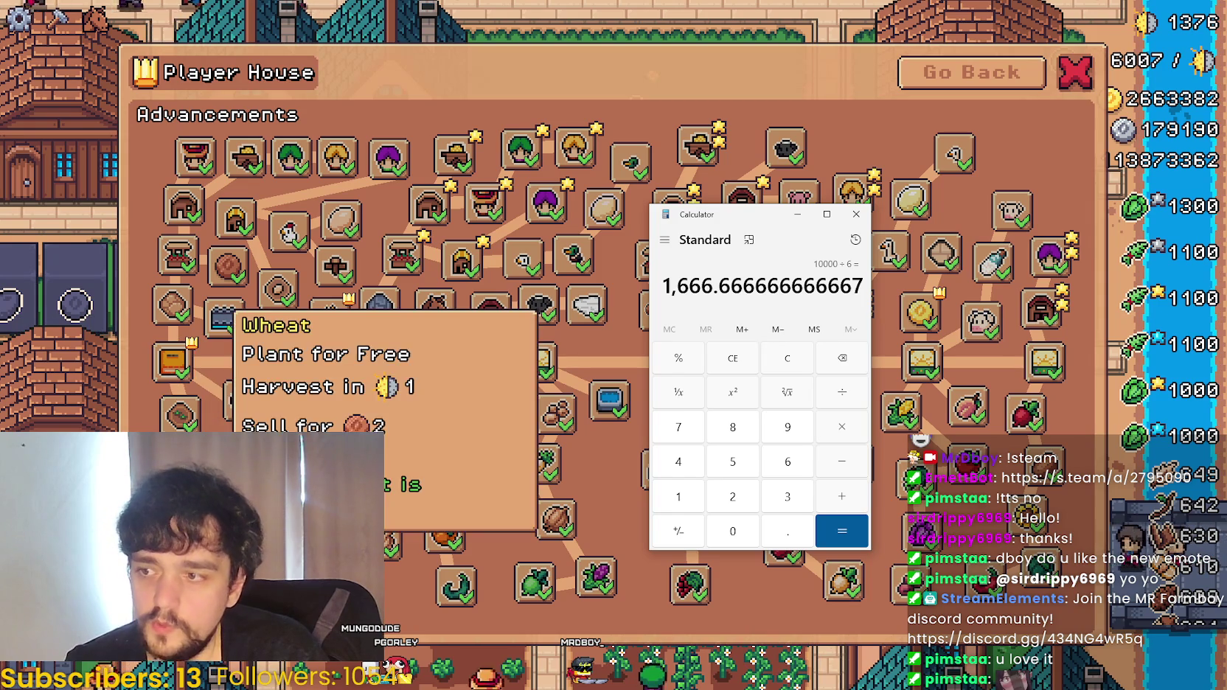
pyautogui.moveTo(298, 409)
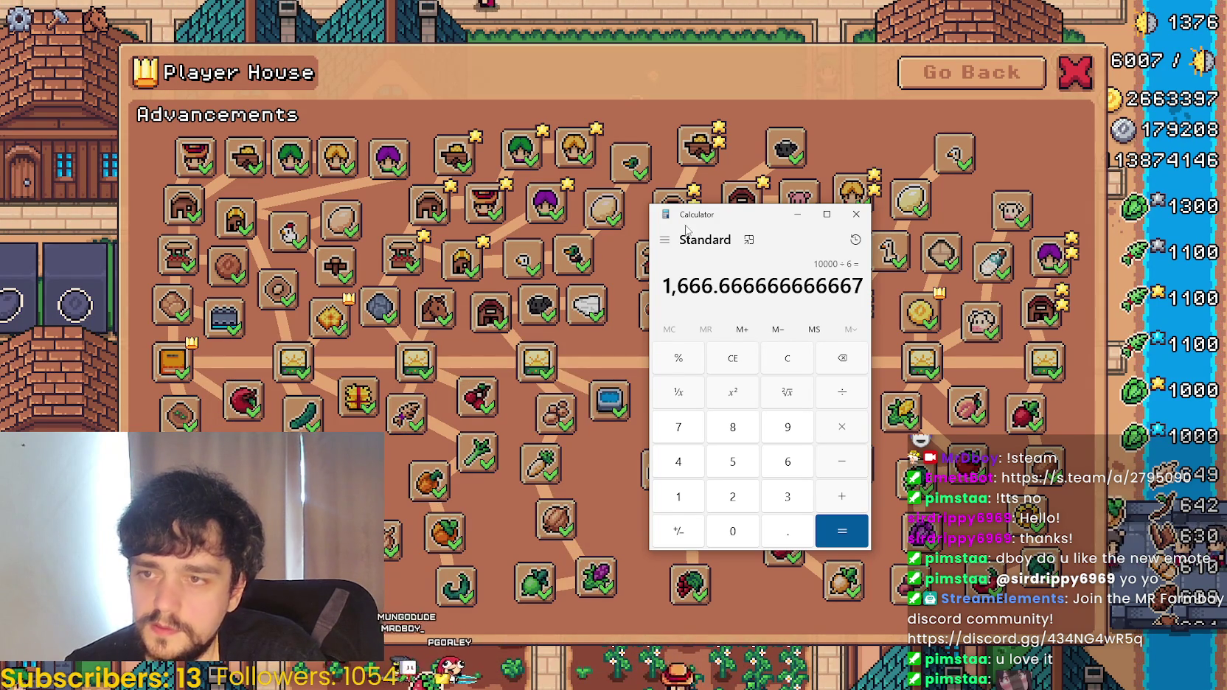
pyautogui.hotkey('alt', 'Tab')
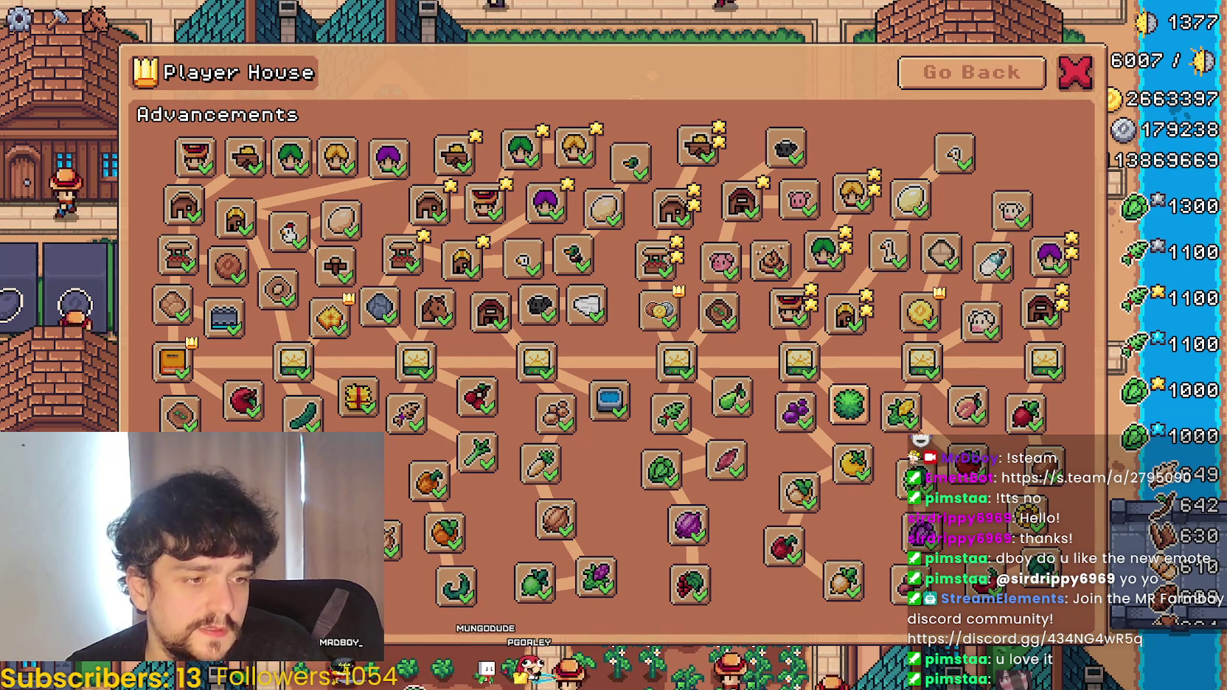
pyautogui.hotkey('alt', 'Tab')
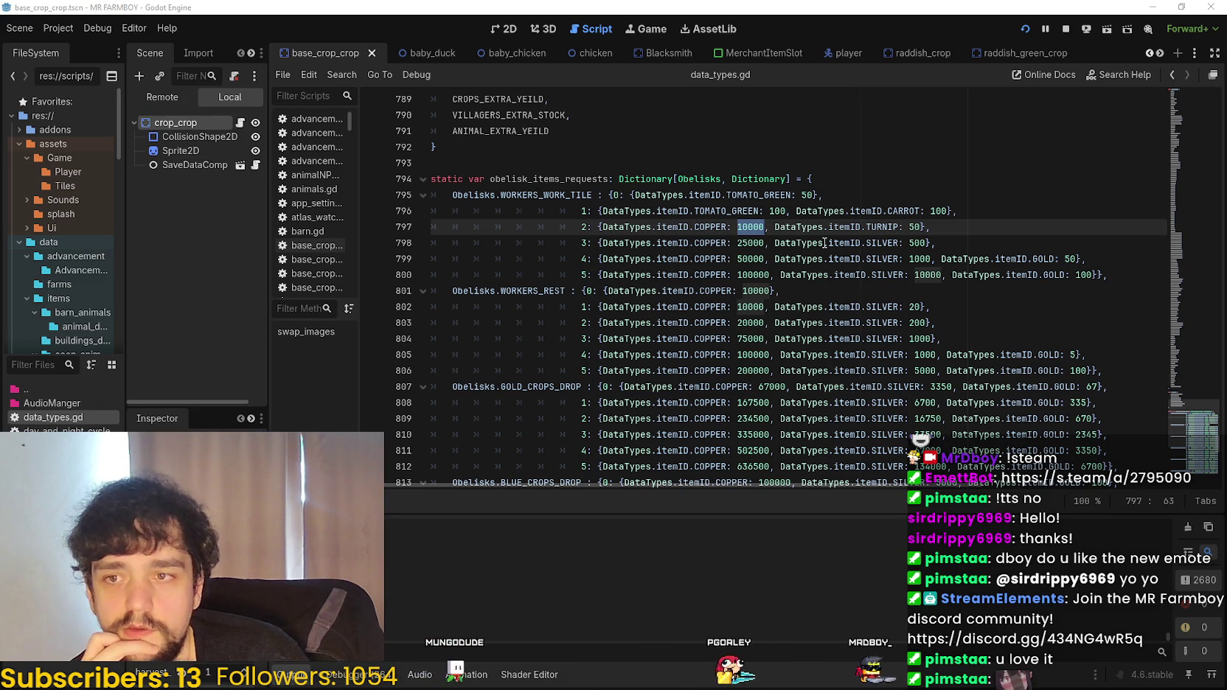
# - Check tier 2's TURNIP cost and line 801's 10000 copper, then bring up Discord #playtesting
pyautogui.click(830, 275)
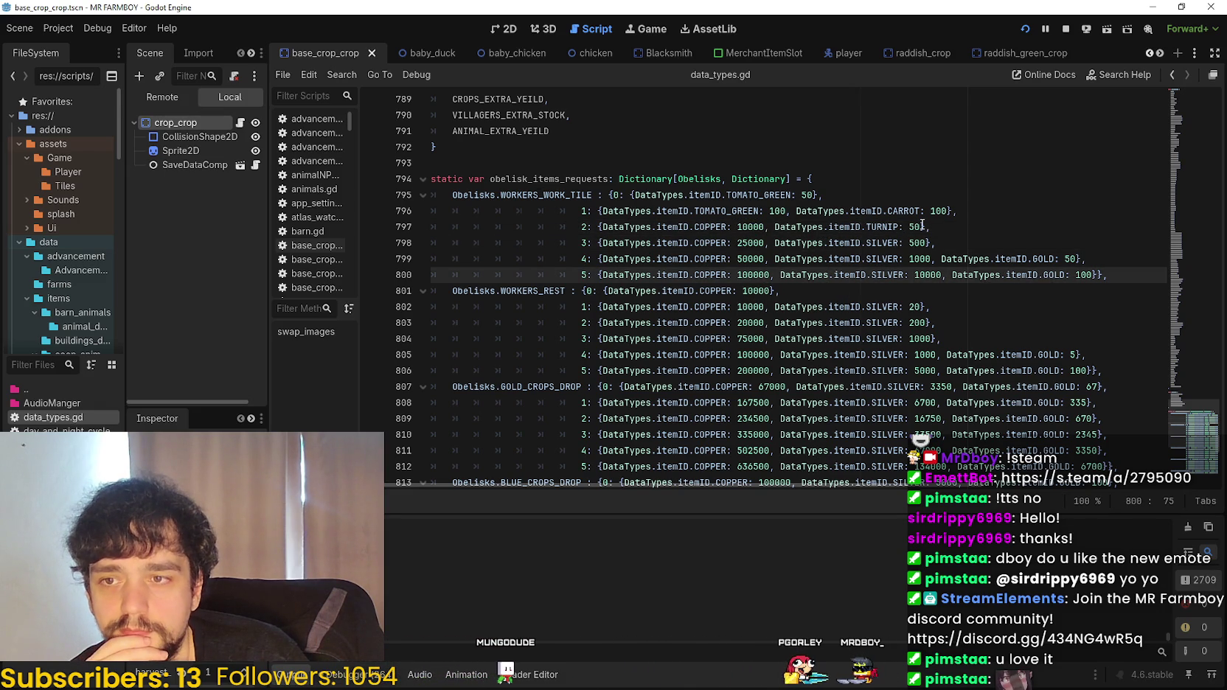
pyautogui.doubleClick(897, 227)
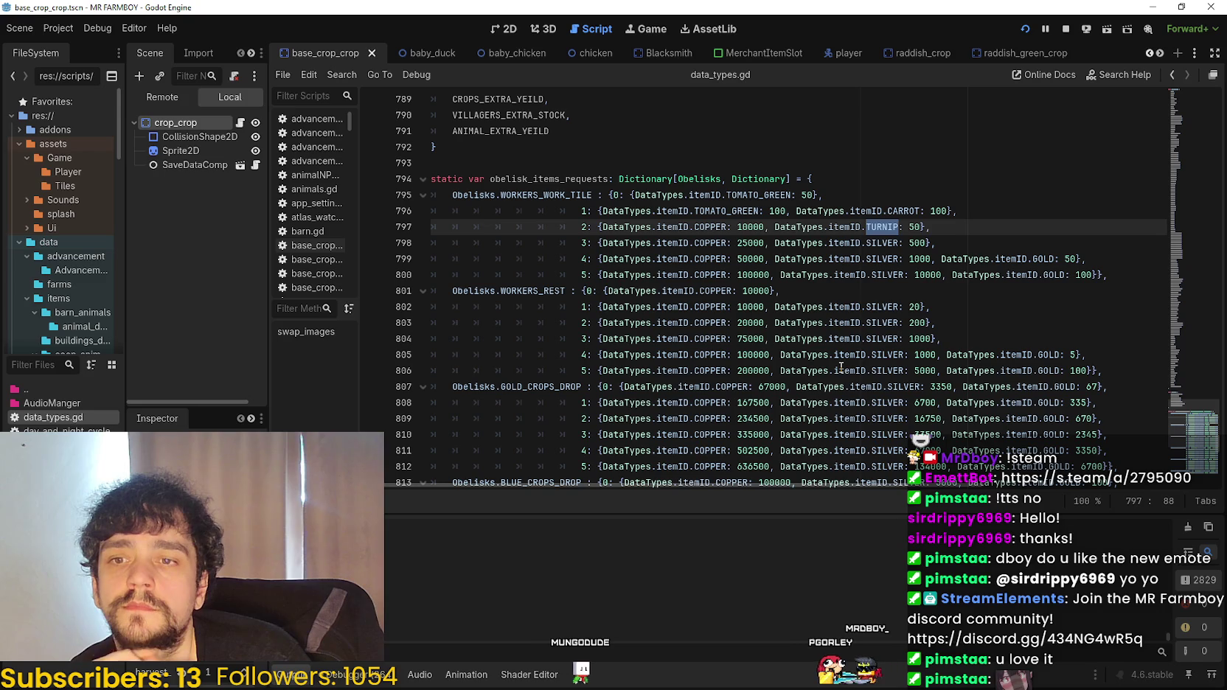
pyautogui.doubleClick(756, 290)
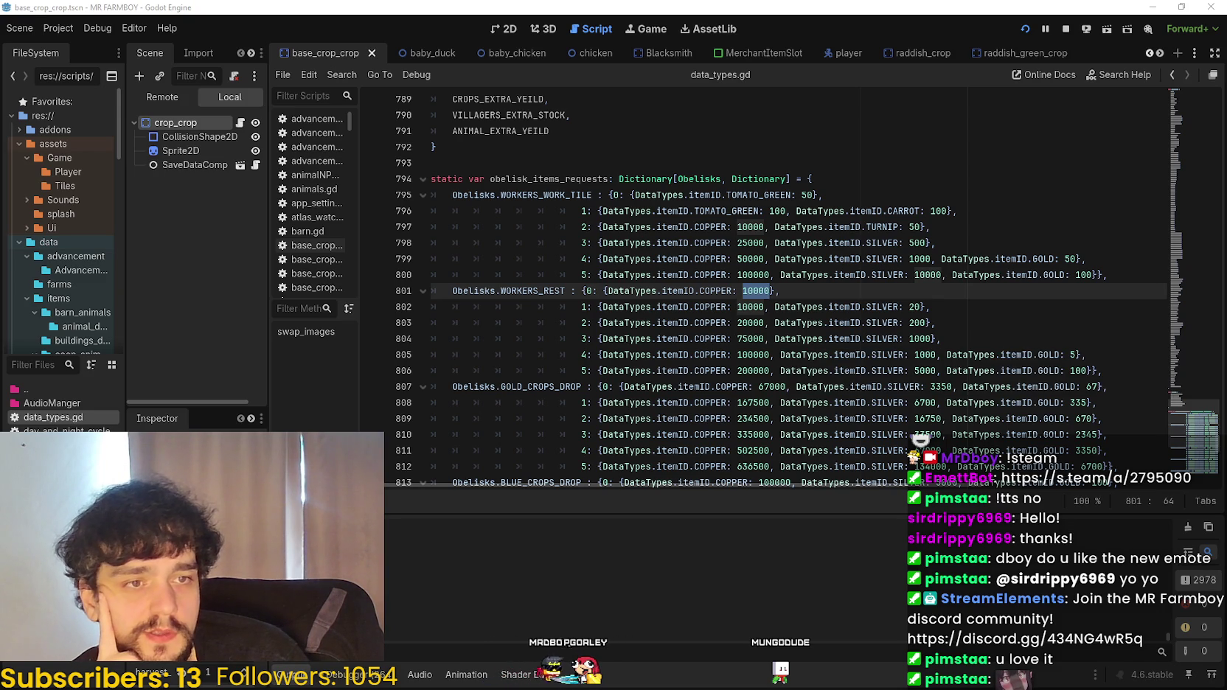
pyautogui.hotkey('alt', 'Tab')
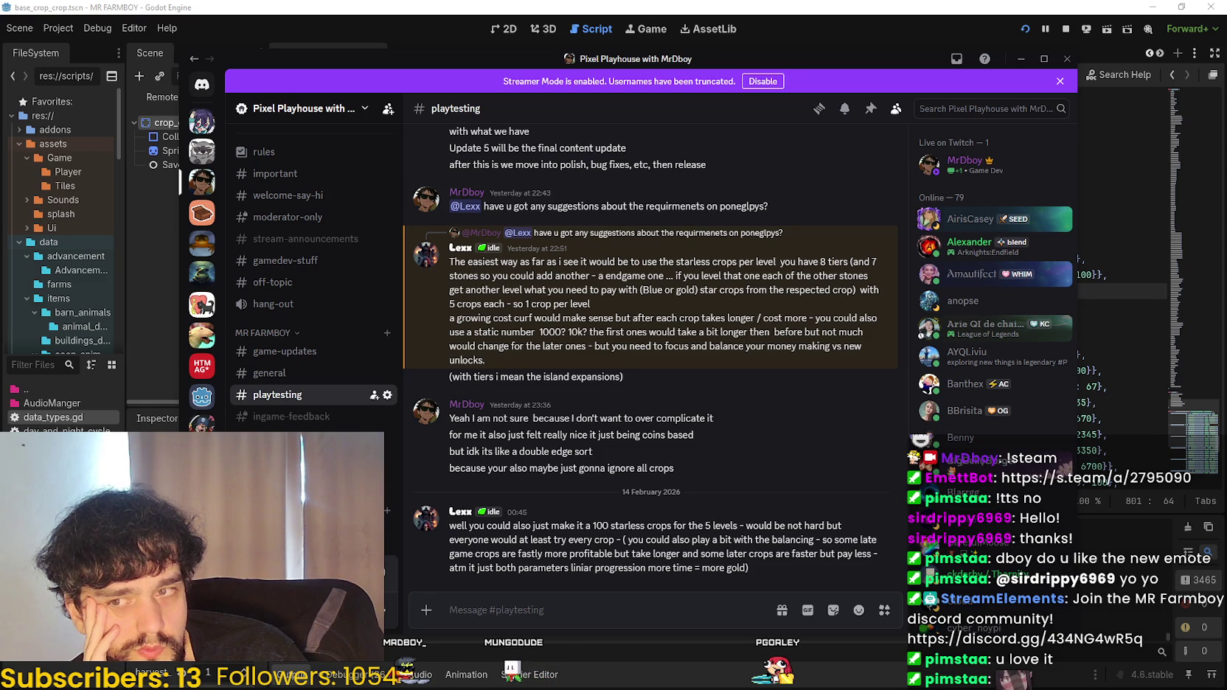
# - Minimize Discord to return to data_types.gd and clear the 10000 selection
pyautogui.click(1021, 59)
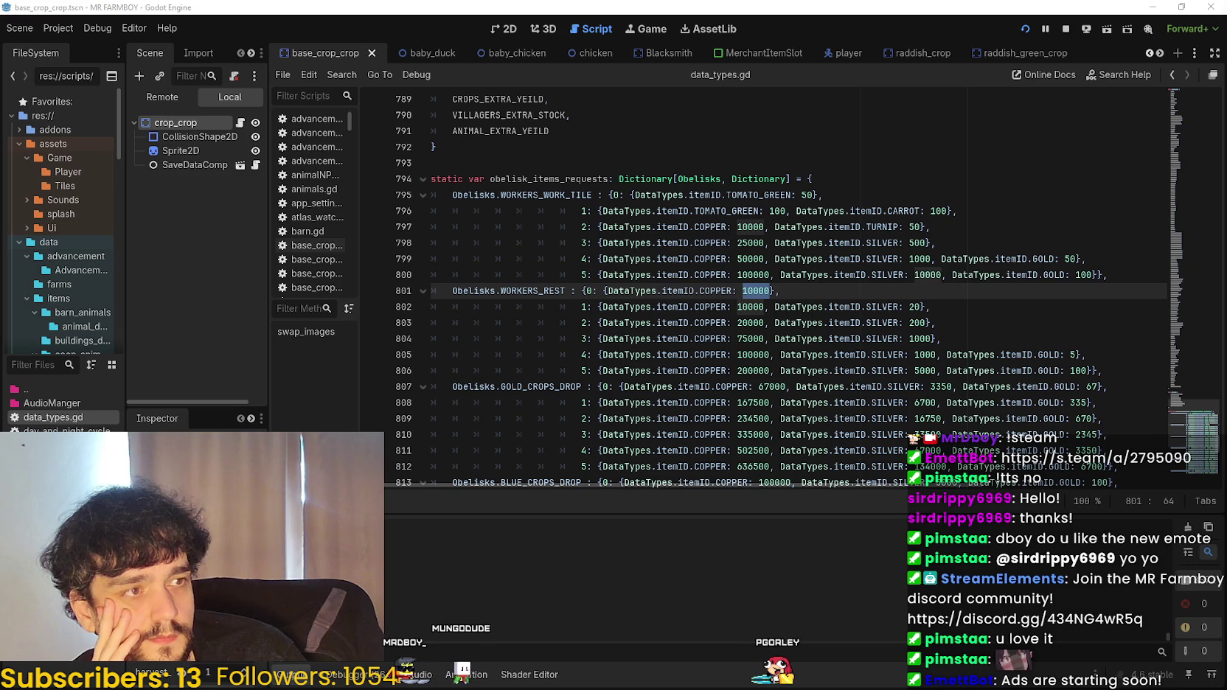
pyautogui.click(787, 293)
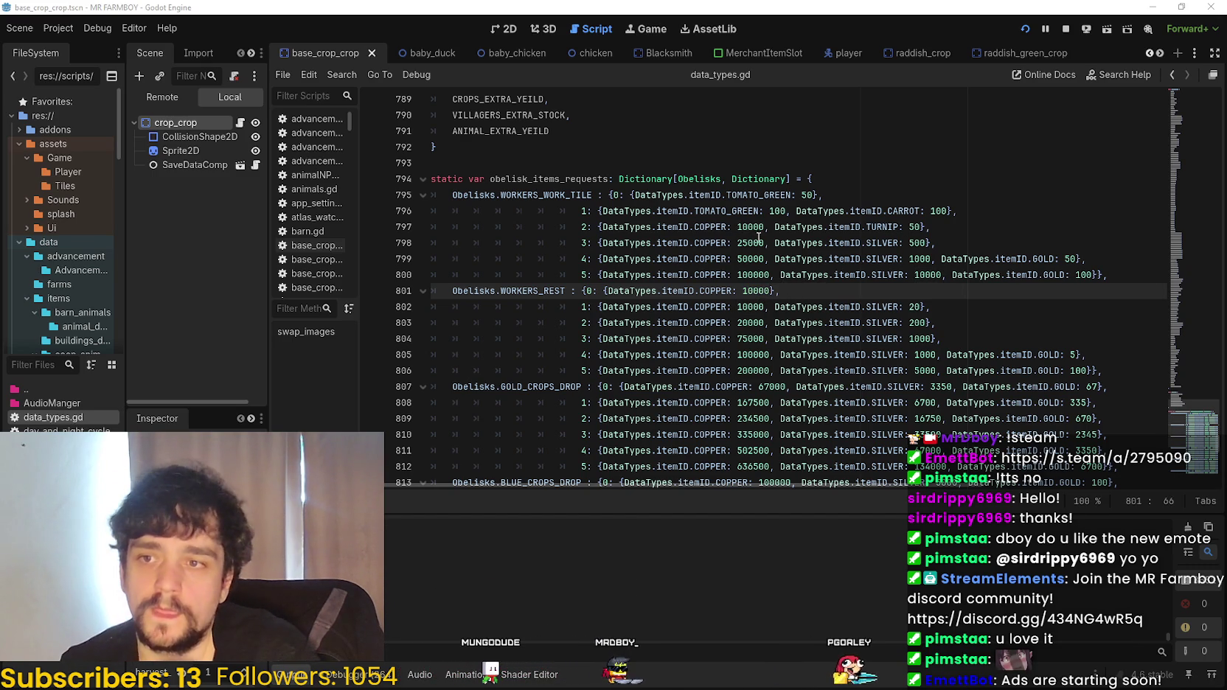
# - Replace tier 2's 10000 copper with tier 1's tomato and carrot costs, carrot raised to 300
pyautogui.doubleClick(757, 242)
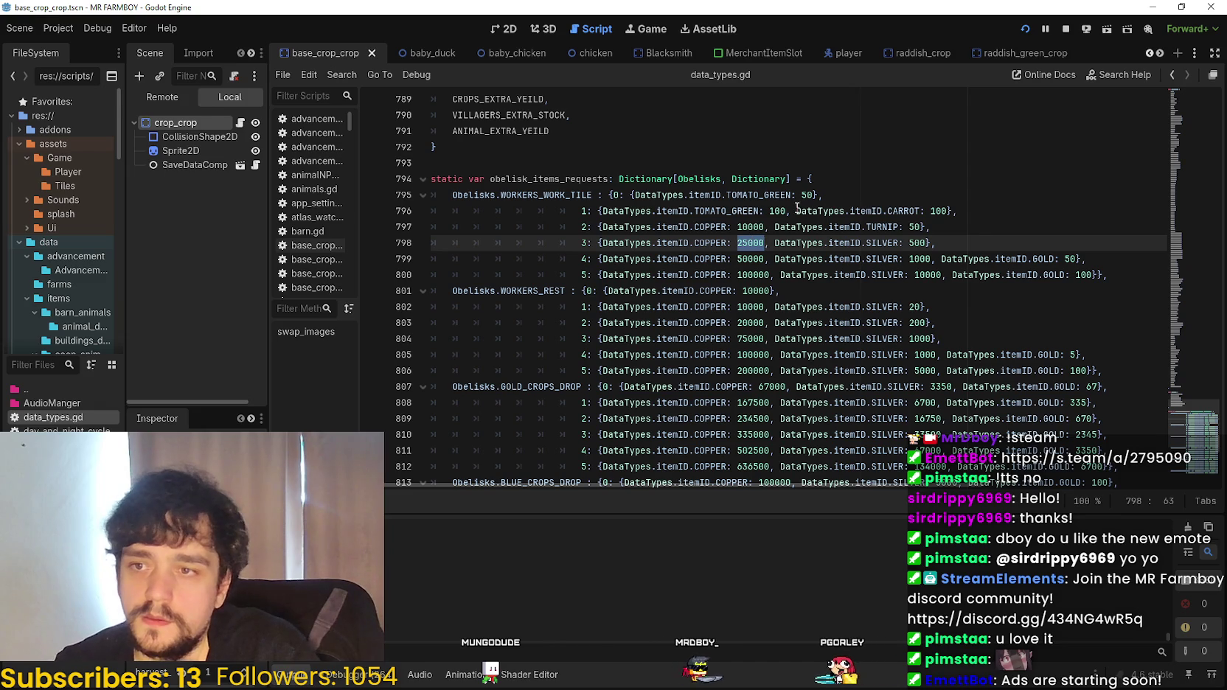
pyautogui.click(603, 211)
pyautogui.moveTo(602, 211); pyautogui.dragTo(948, 212)
pyautogui.moveTo(603, 227)
pyautogui.mouseDown()
pyautogui.moveTo(823, 227)
pyautogui.moveTo(752, 229)
pyautogui.mouseUp()
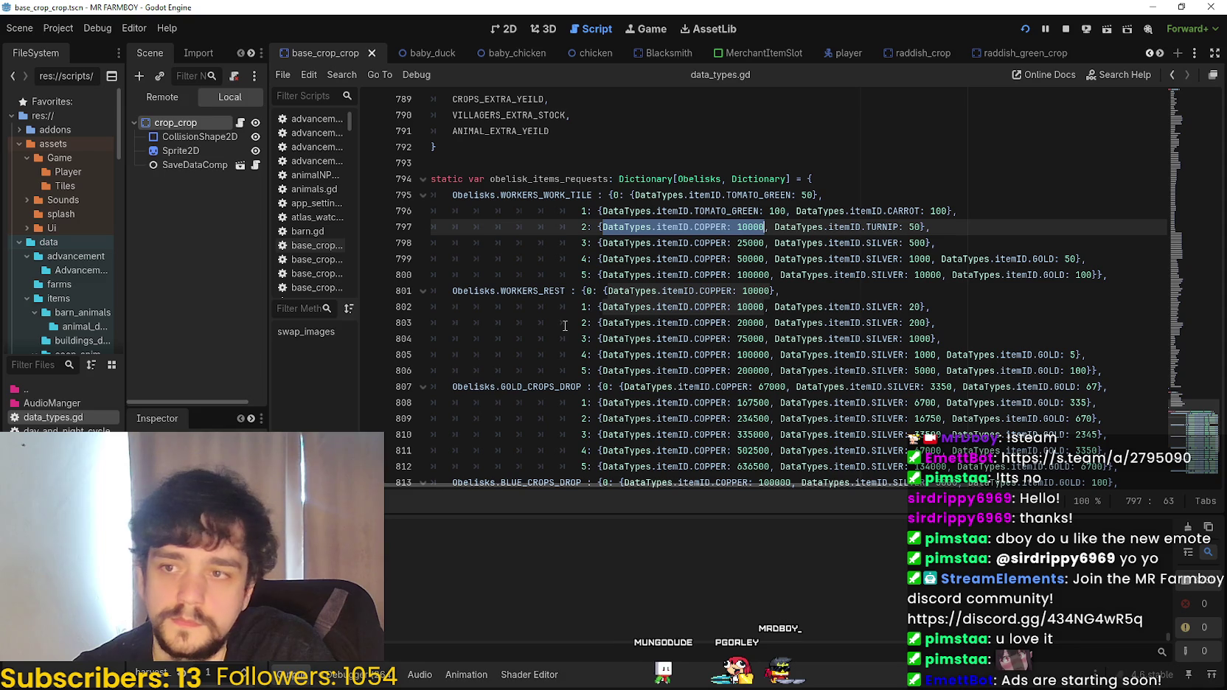
pyautogui.write('DataTypes.itemID.TOMATO_GREEN: 100, DataTypes.itemID.CARROT: 100')
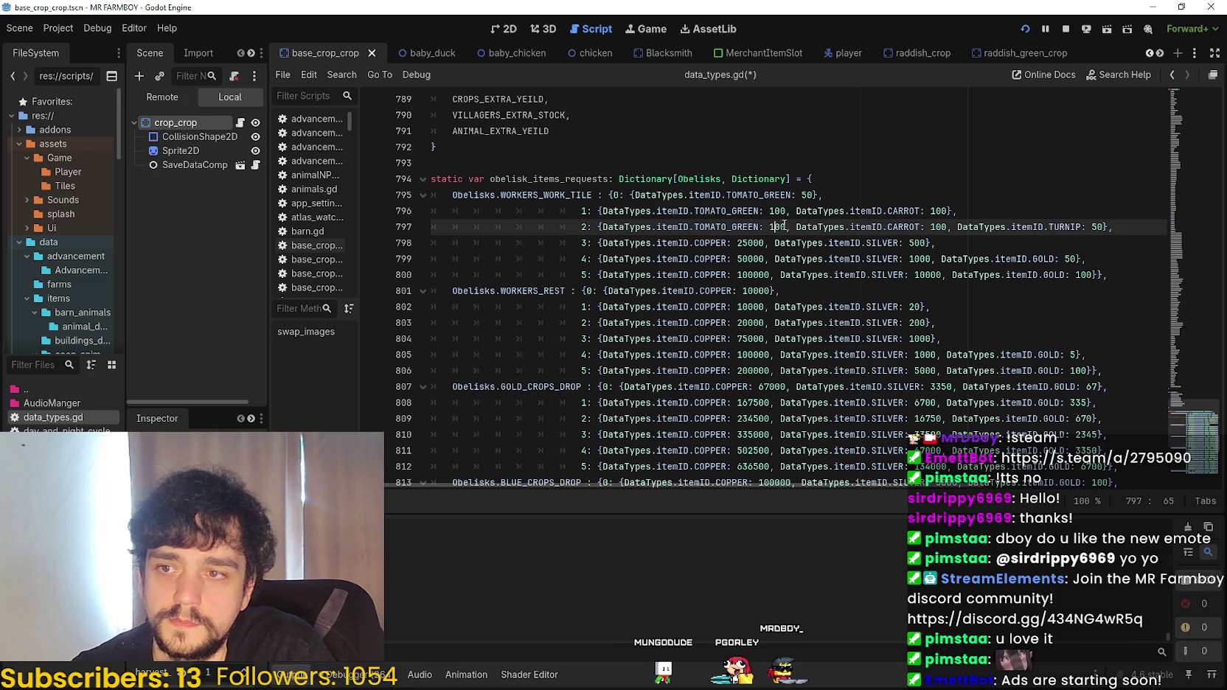
pyautogui.click(930, 227)
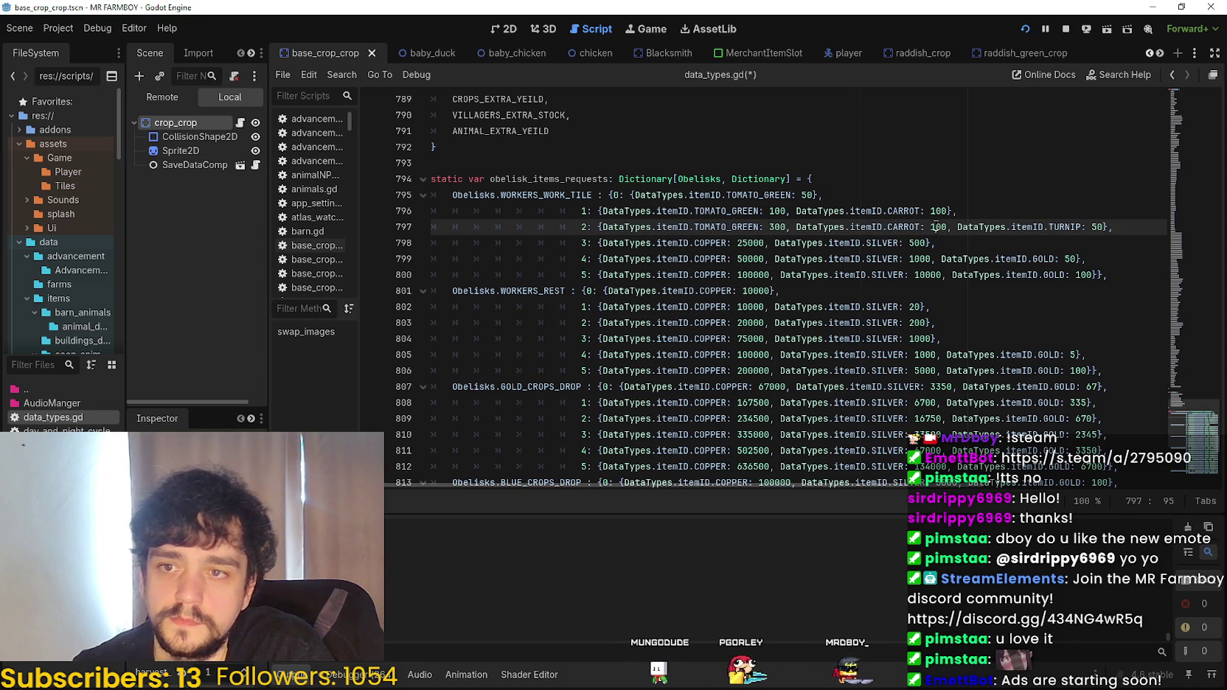
pyautogui.press('Delete')
pyautogui.write('3')
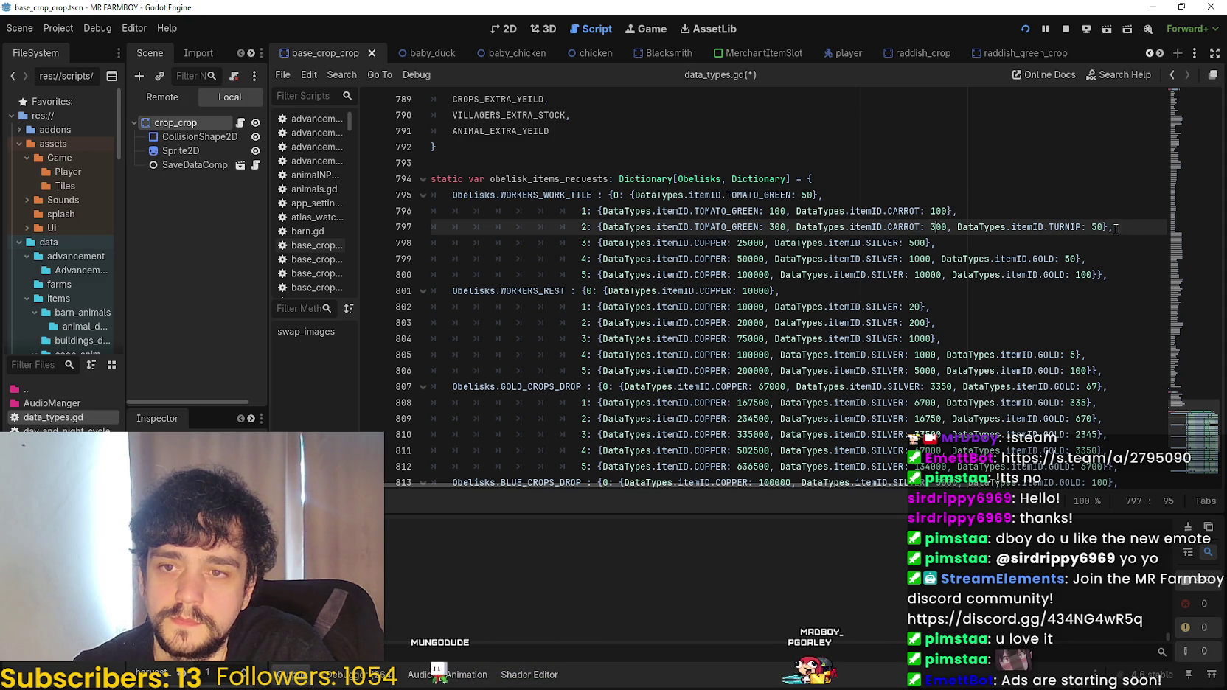
# - Change tier 2's TURNIP entry to STRAWBERRY using autocomplete
pyautogui.moveTo(1105, 227); pyautogui.dragTo(1005, 228)
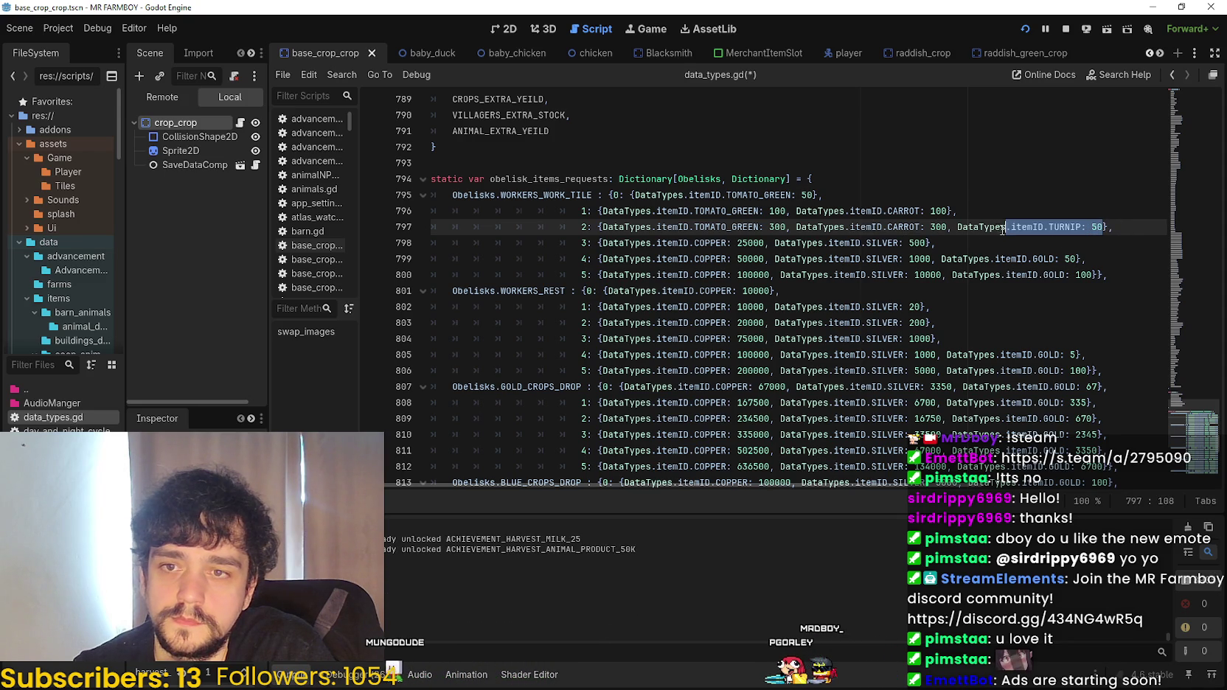
pyautogui.click(1059, 227)
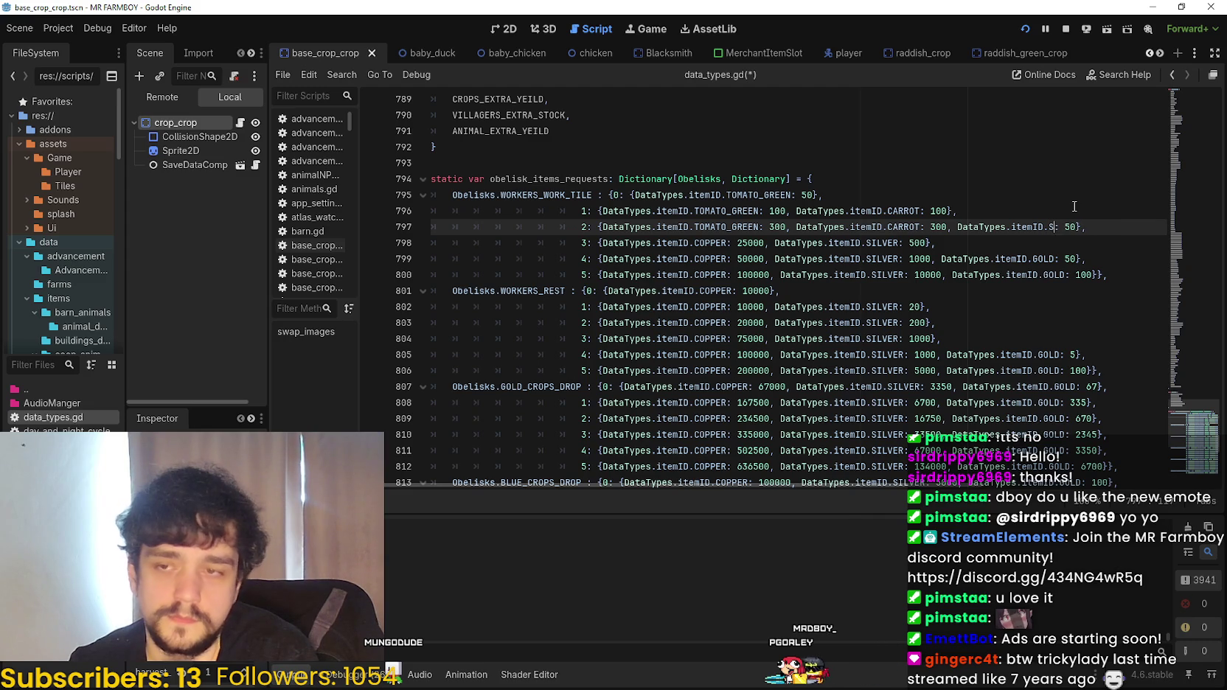
pyautogui.write('TR')
pyautogui.press('Return')
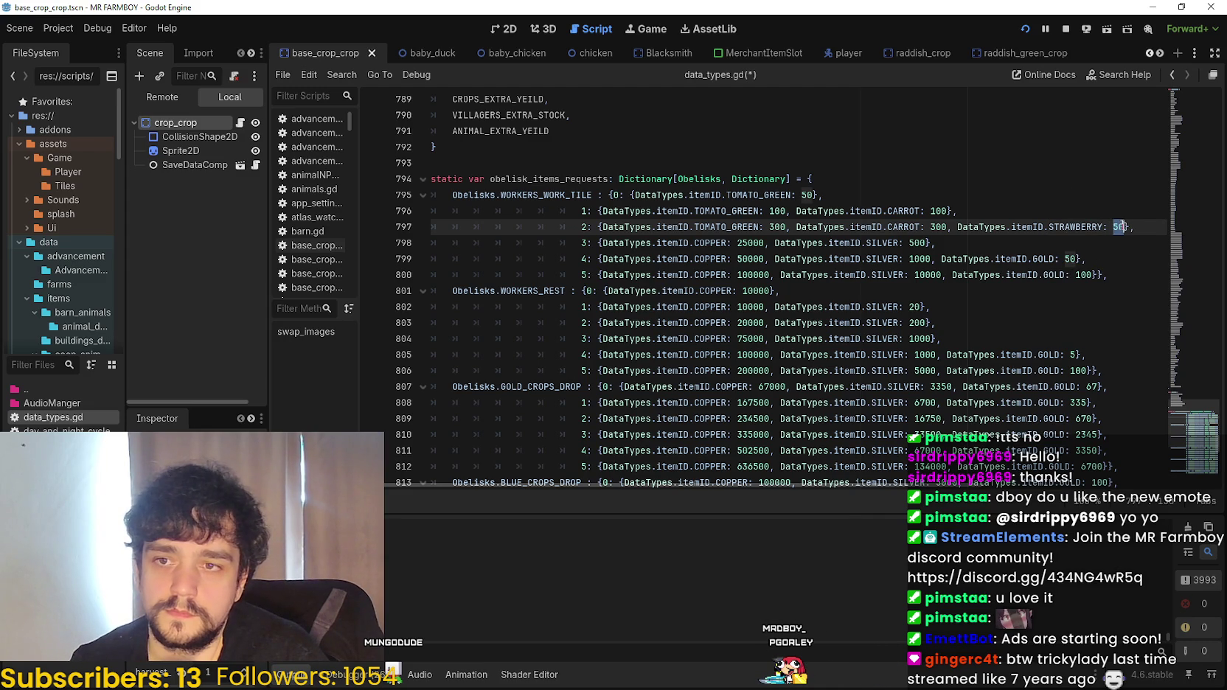
# - Copy tier 2's costs onto tier 3 and raise its tomato amount to 500
pyautogui.moveTo(1119, 226); pyautogui.dragTo(810, 233)
pyautogui.moveTo(668, 229)
pyautogui.mouseDown()
pyautogui.moveTo(602, 227)
pyautogui.moveTo(922, 246)
pyautogui.mouseUp()
pyautogui.click(629, 242)
pyautogui.write('DataTypes.itemID.TOMATO_GREEN: 300, DataTypes.itemID.CARROT: 300, DataTypes.itemID.STRAWBERRY: 50')
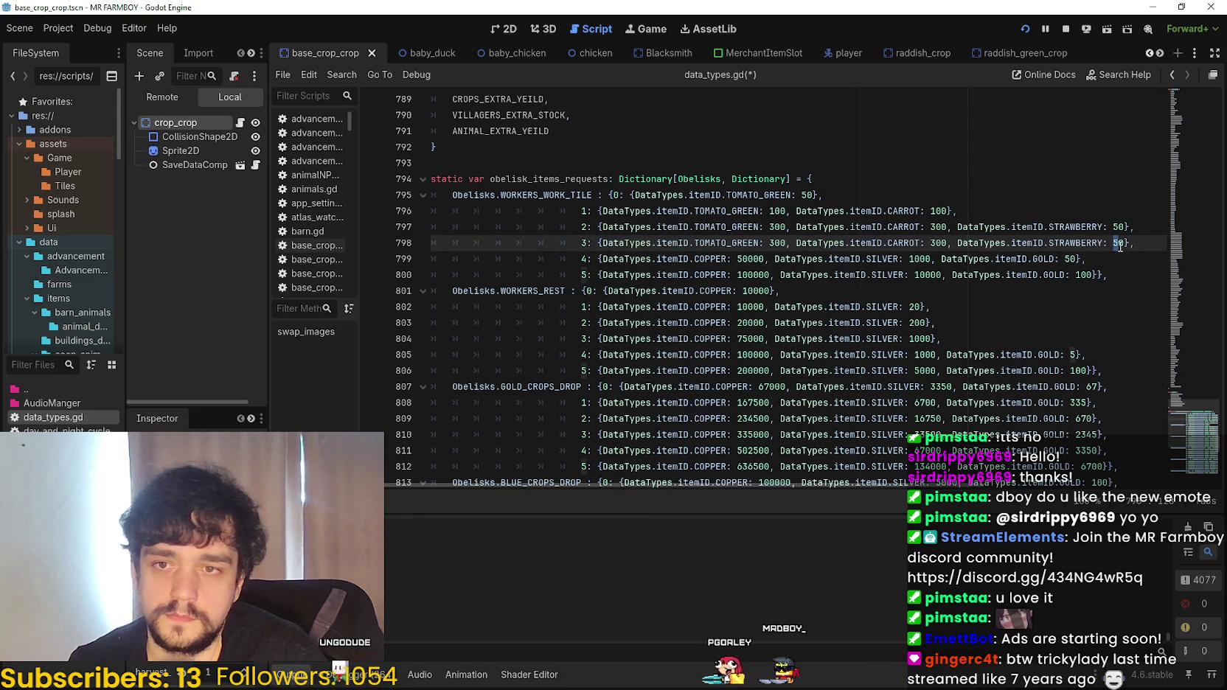
pyautogui.write('30')
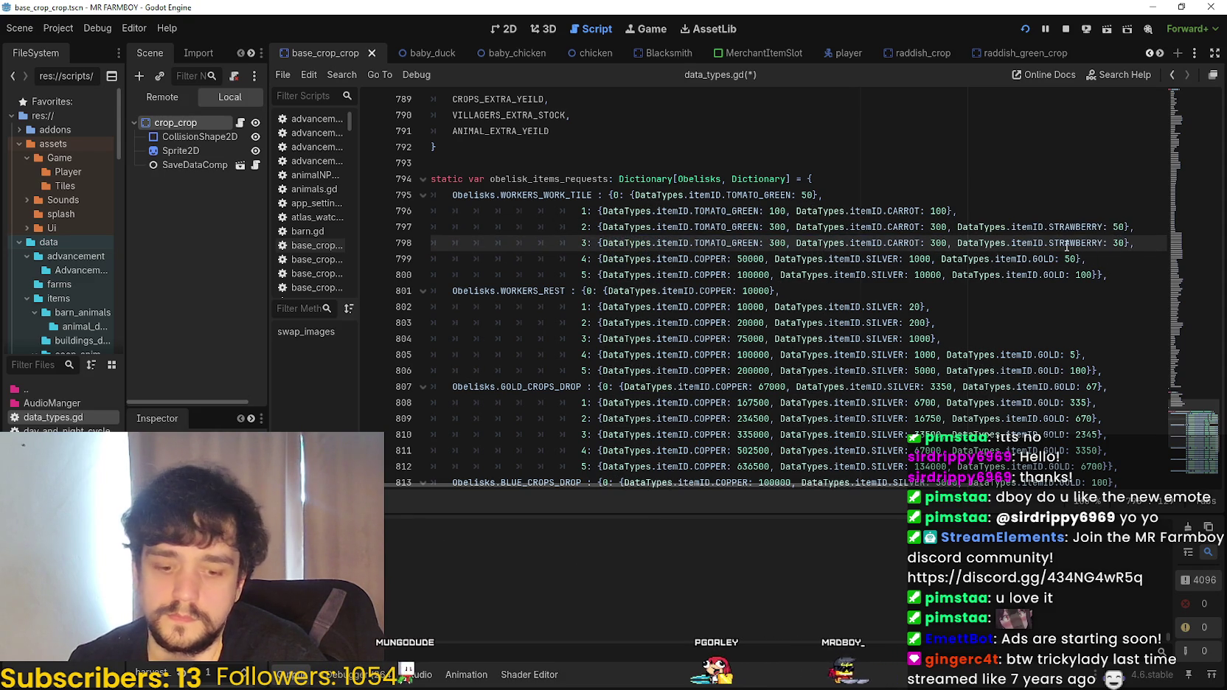
pyautogui.click(770, 243)
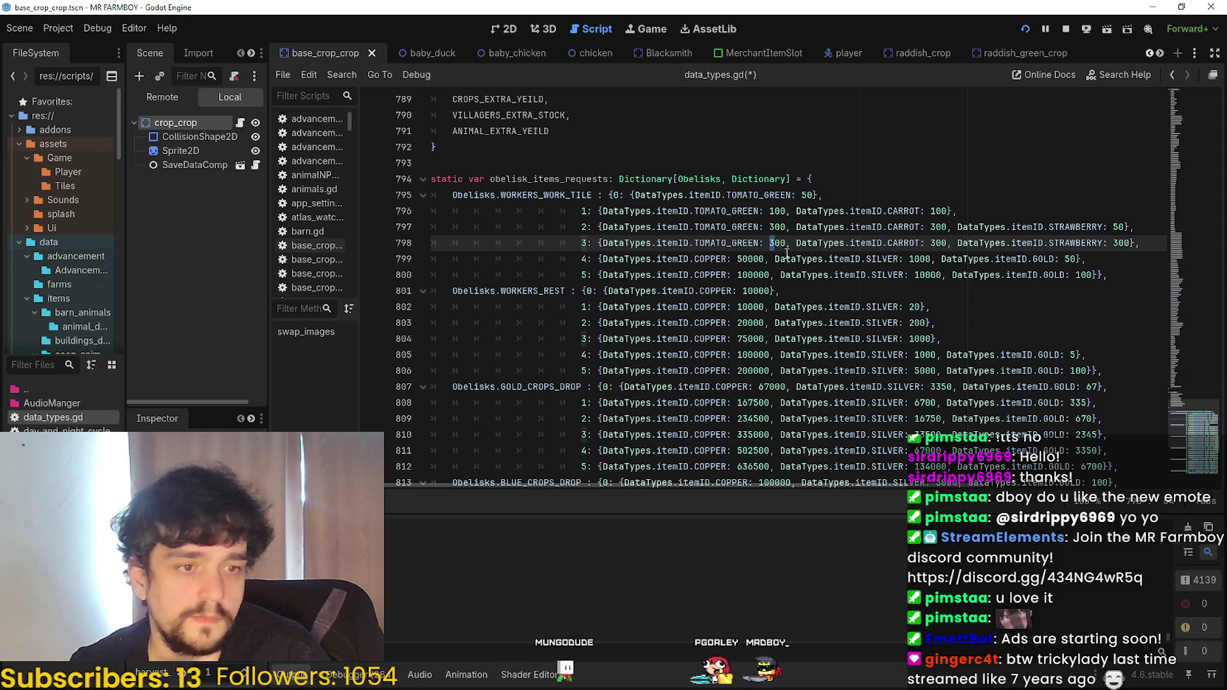
pyautogui.write('5')
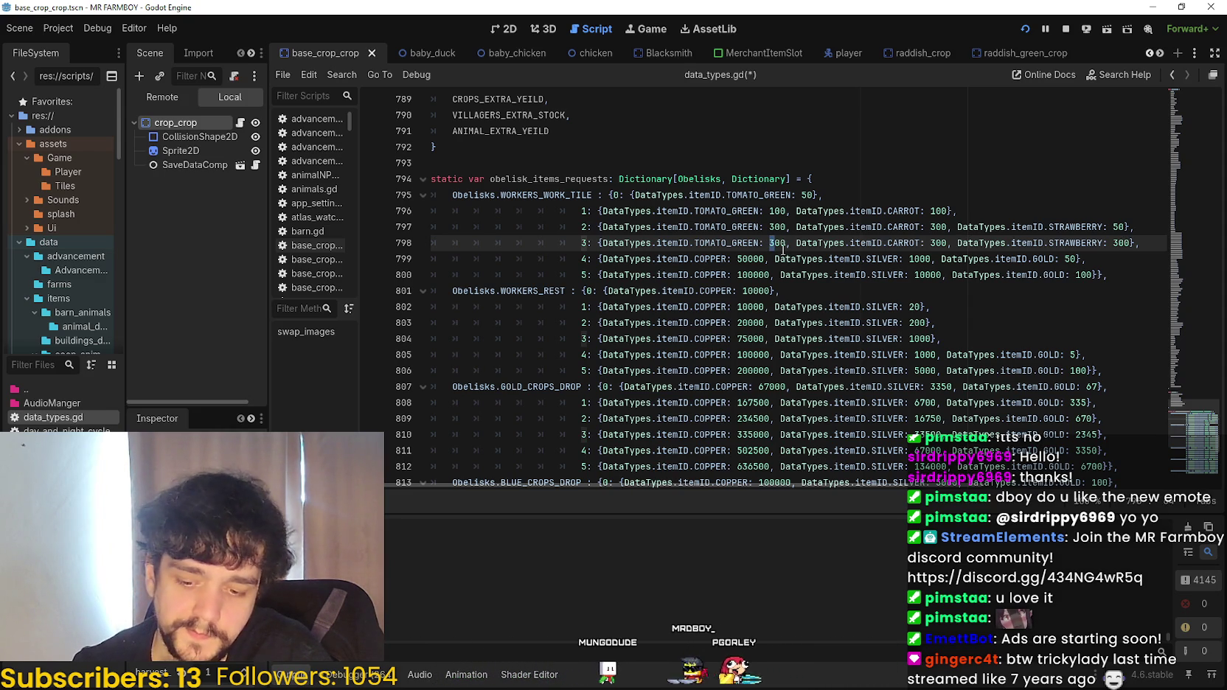
pyautogui.click(934, 243)
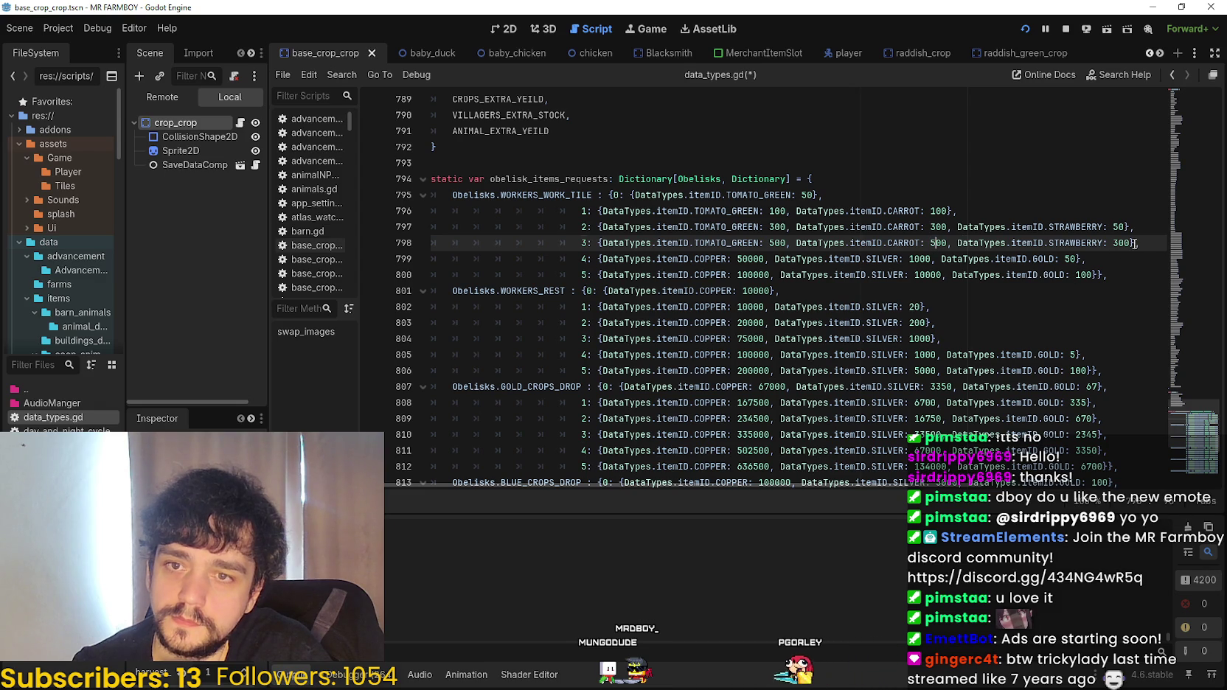
# - Paste tier 3's crop costs over tier 4's copper, silver and gold, with tomato at 1000
pyautogui.doubleClick(651, 242)
pyautogui.moveTo(651, 242); pyautogui.dragTo(1129, 244)
pyautogui.hotkey('ctrl', 'c')
pyautogui.doubleClick(627, 259)
pyautogui.moveTo(626, 259); pyautogui.dragTo(1067, 260)
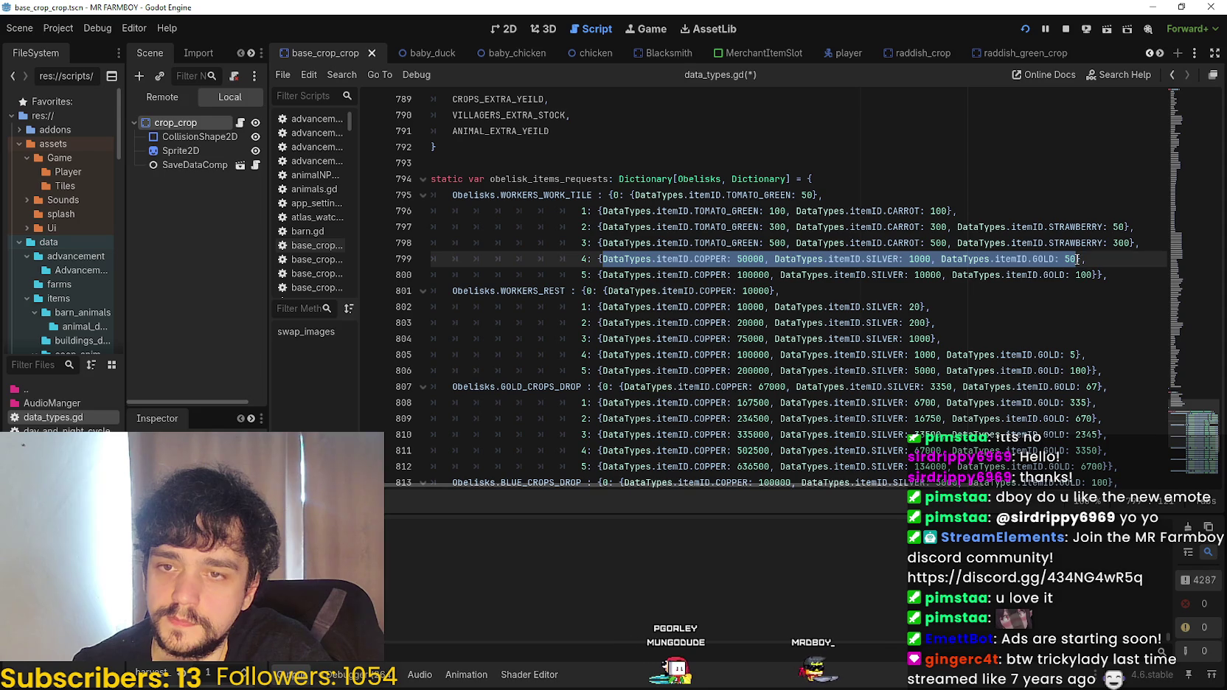
pyautogui.hotkey('ctrl', 'v')
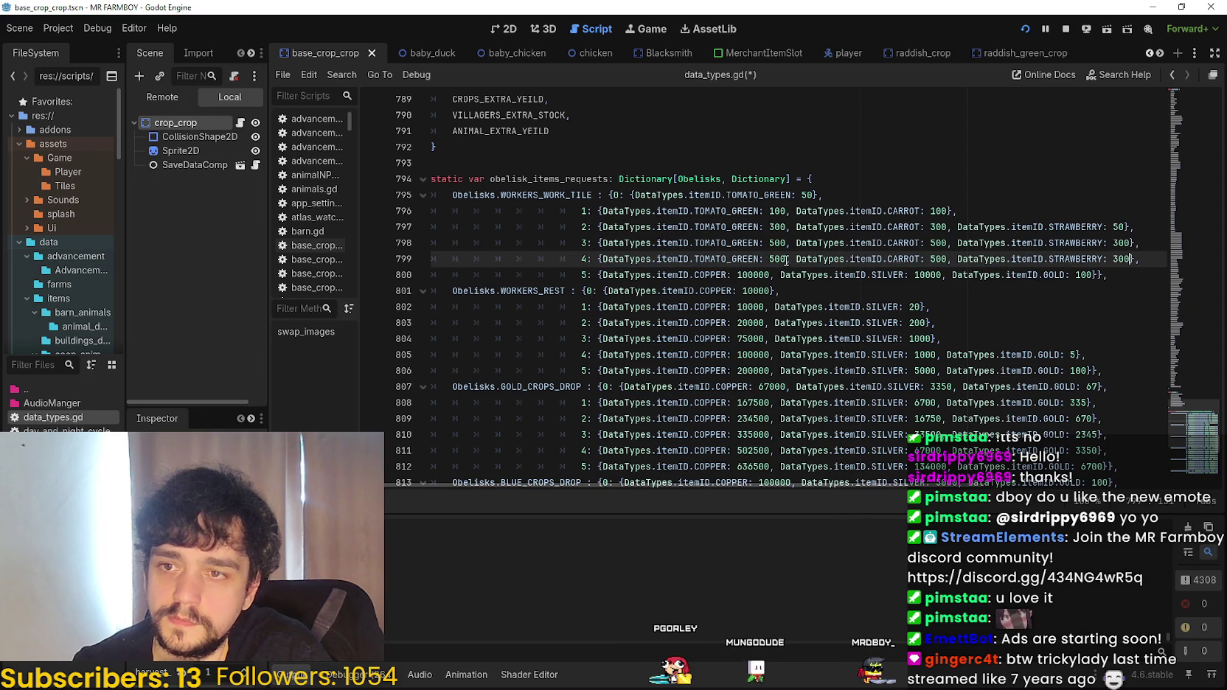
pyautogui.click(774, 258)
pyautogui.press('BackSpace')
pyautogui.write('10')
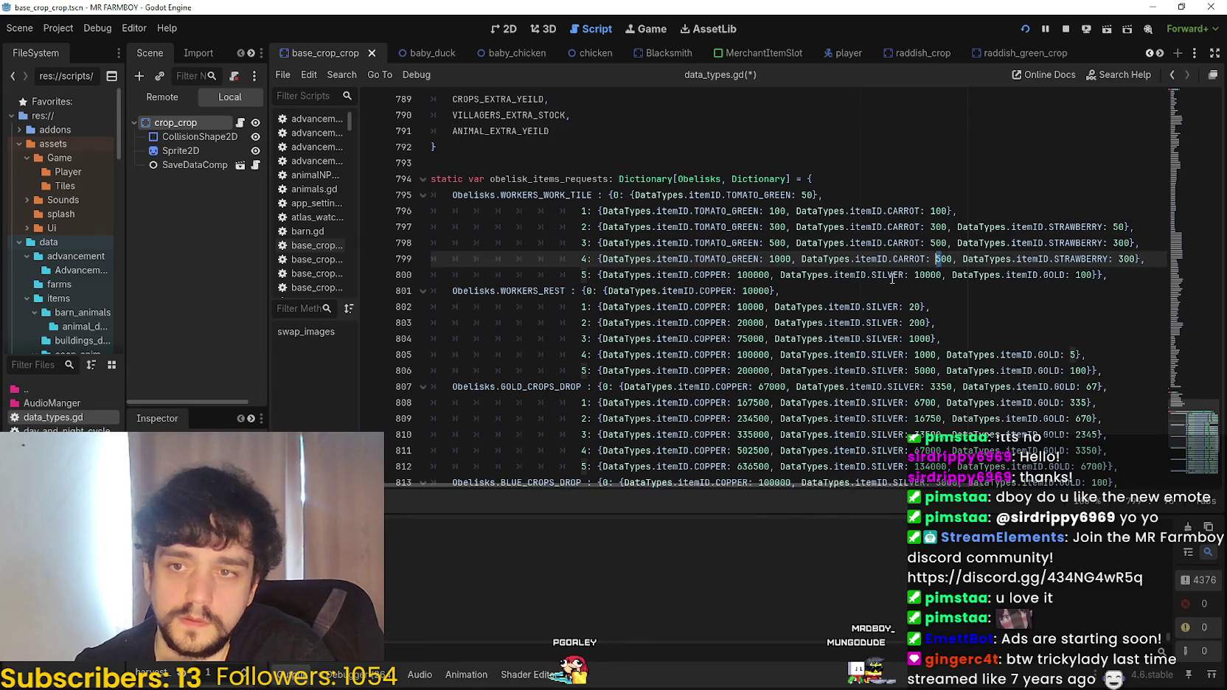
pyautogui.write('0')
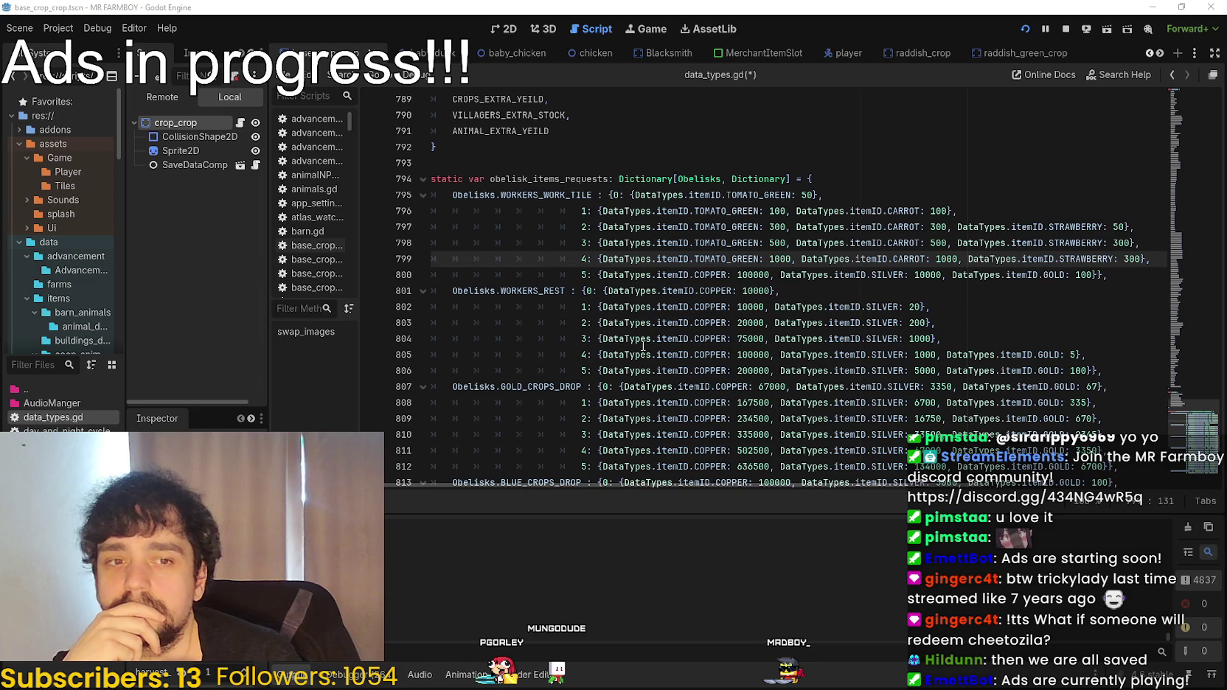
# - Change tier 0's TOMATO_GREEN request to WHEAT via the autocomplete suggestion
pyautogui.doubleClick(766, 195)
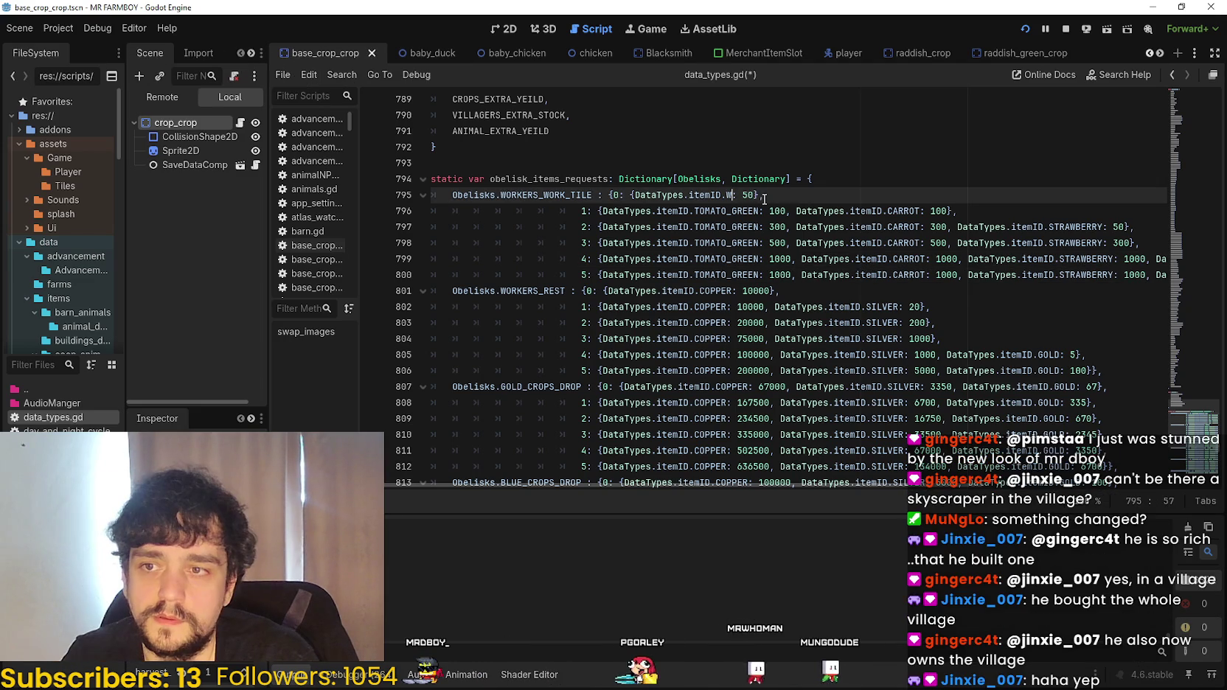
pyautogui.write('Whea')
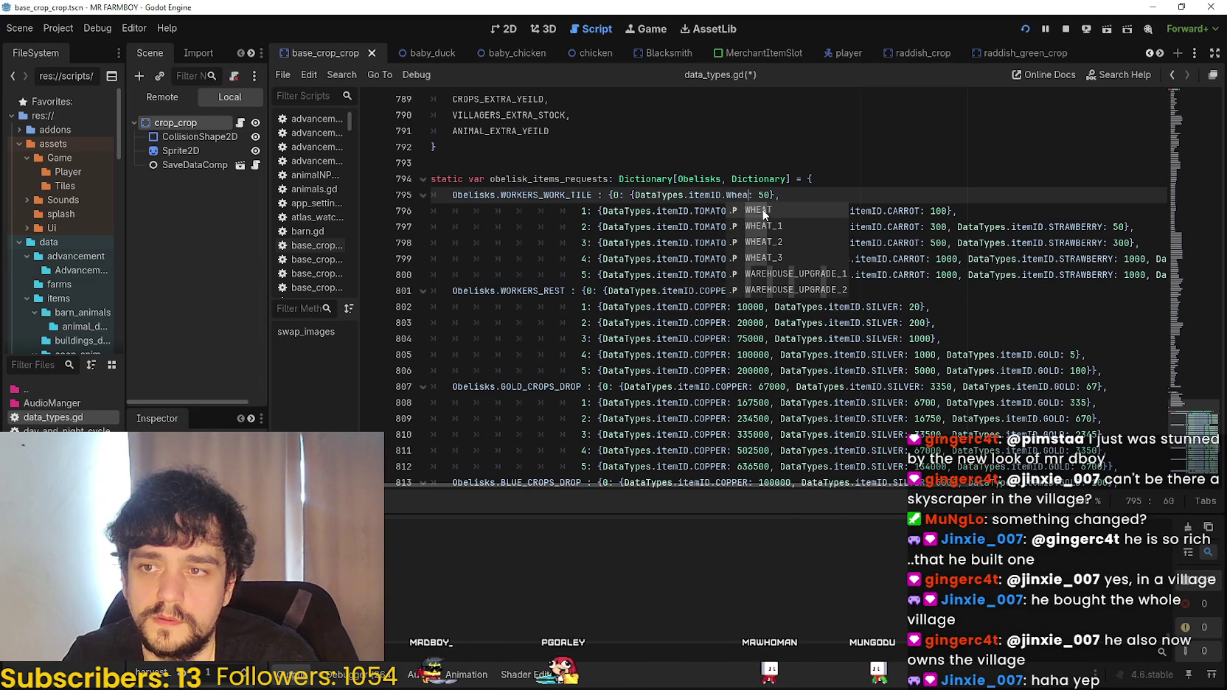
pyautogui.click(771, 210)
pyautogui.moveTo(776, 194); pyautogui.dragTo(633, 195)
# - Add a WHEAT: 100 cost to tier 1, undoing an accidental line duplicate
pyautogui.click(602, 211)
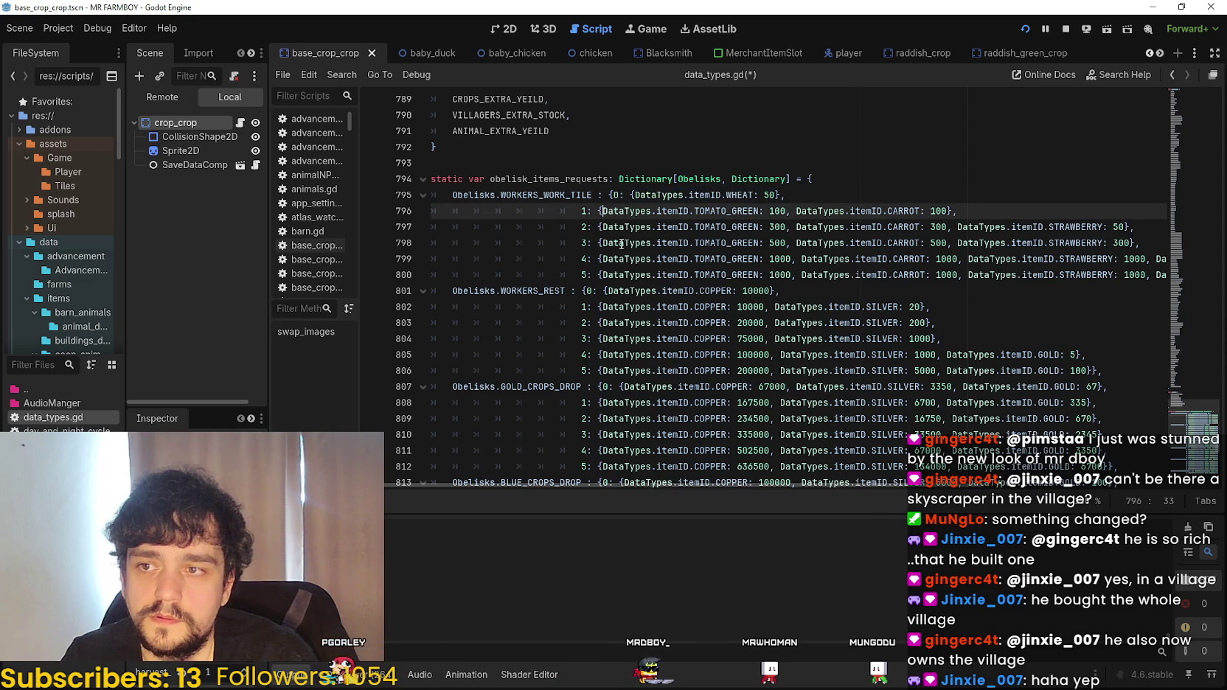
pyautogui.hotkey('ctrl', 'shift', 'd')
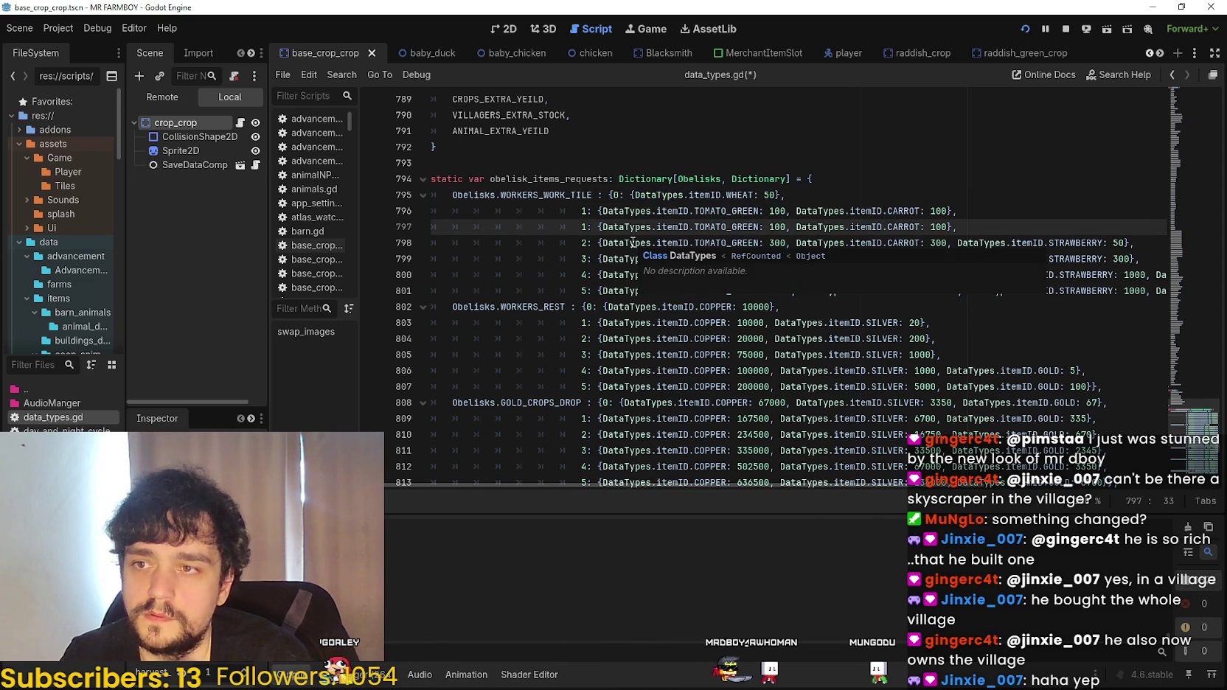
pyautogui.hotkey('ctrl', 'z')
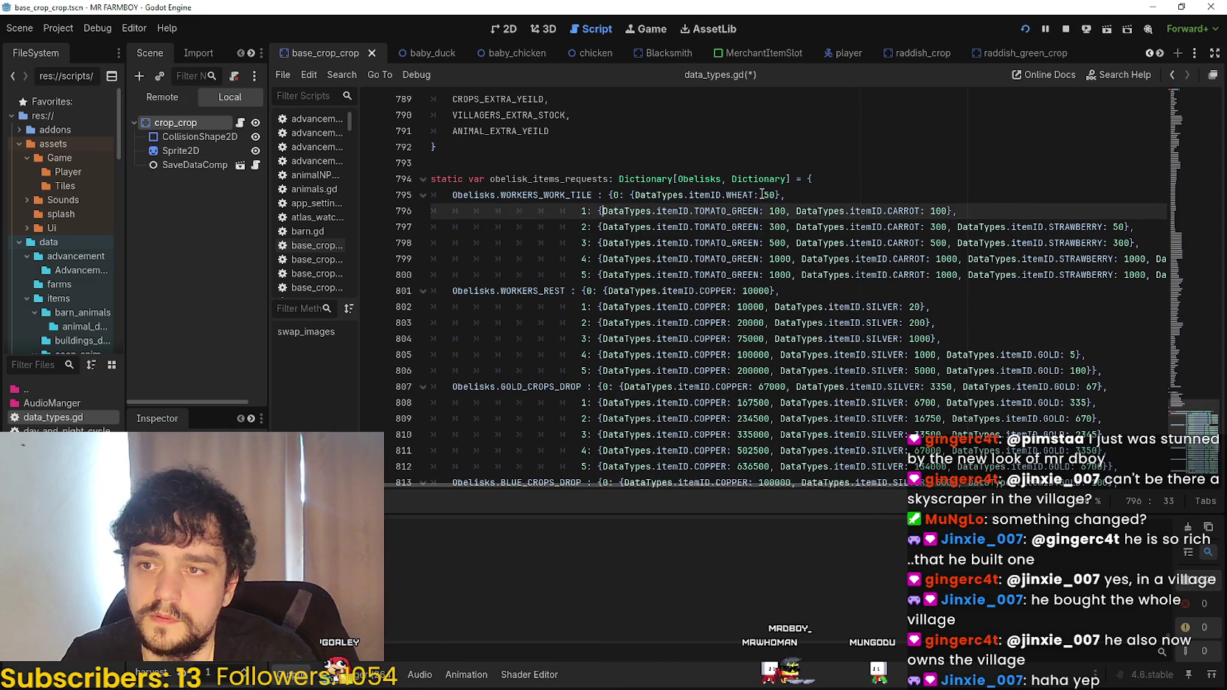
pyautogui.doubleClick(758, 194)
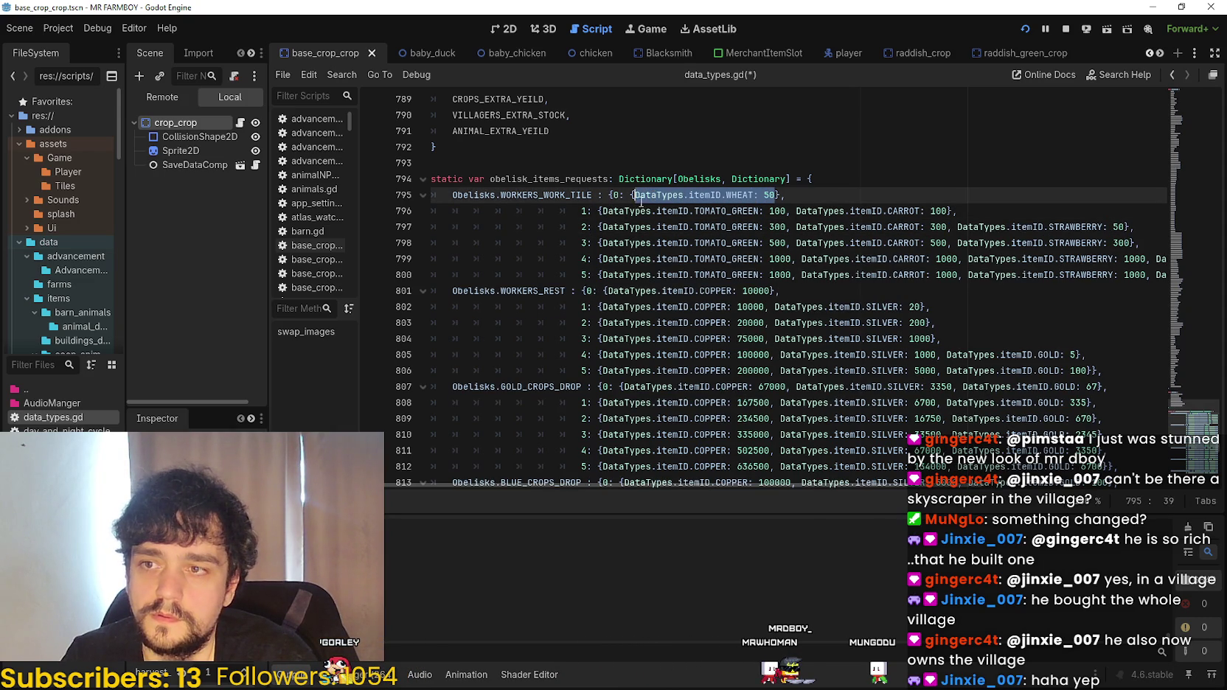
pyautogui.click(600, 211)
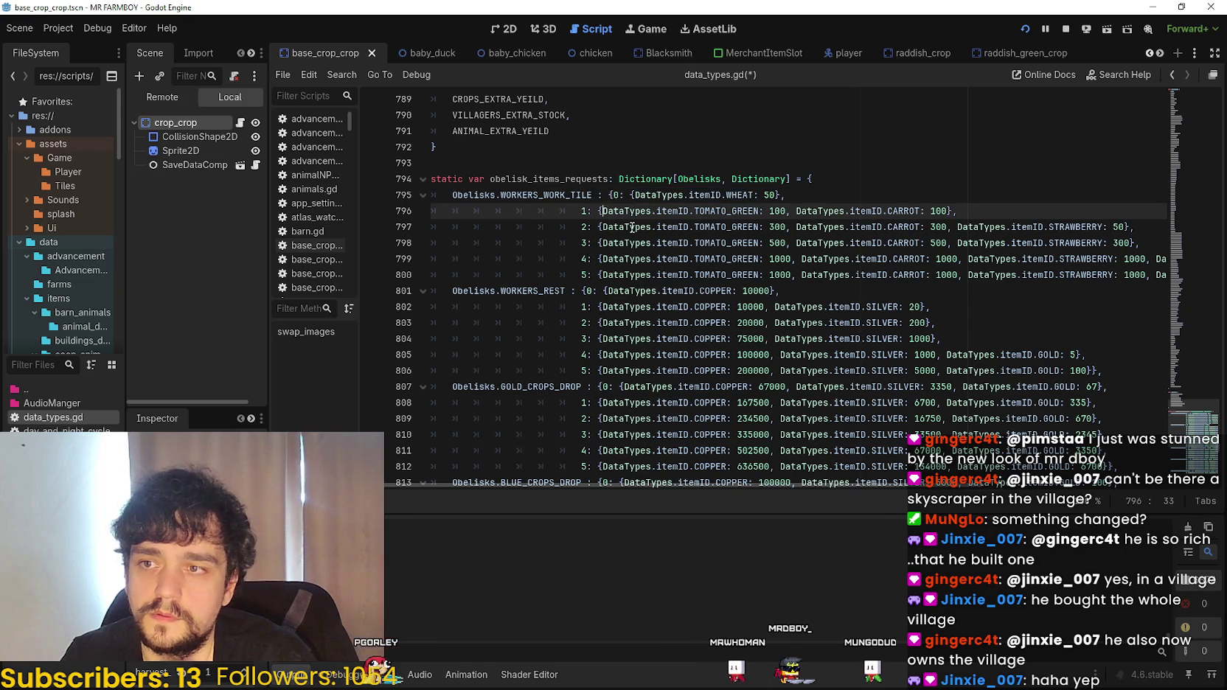
pyautogui.hotkey('ctrl', 'v')
pyautogui.press('BackSpace')
pyautogui.press('BackSpace')
pyautogui.write('1')
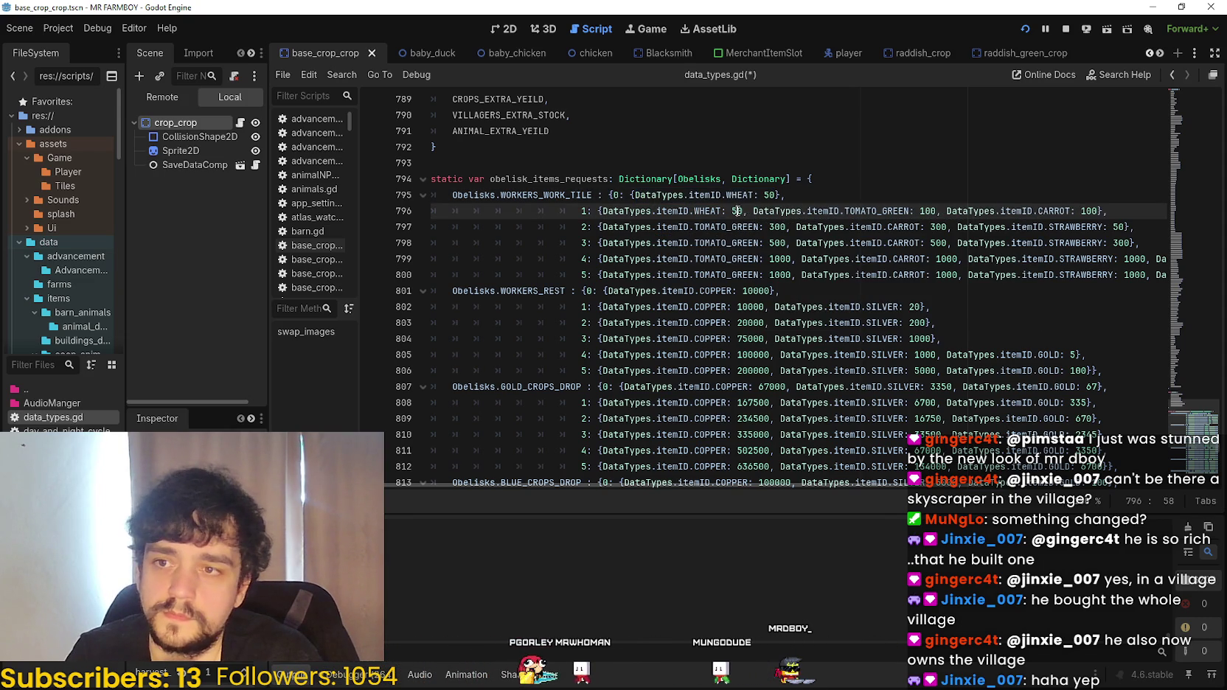
pyautogui.write('00')
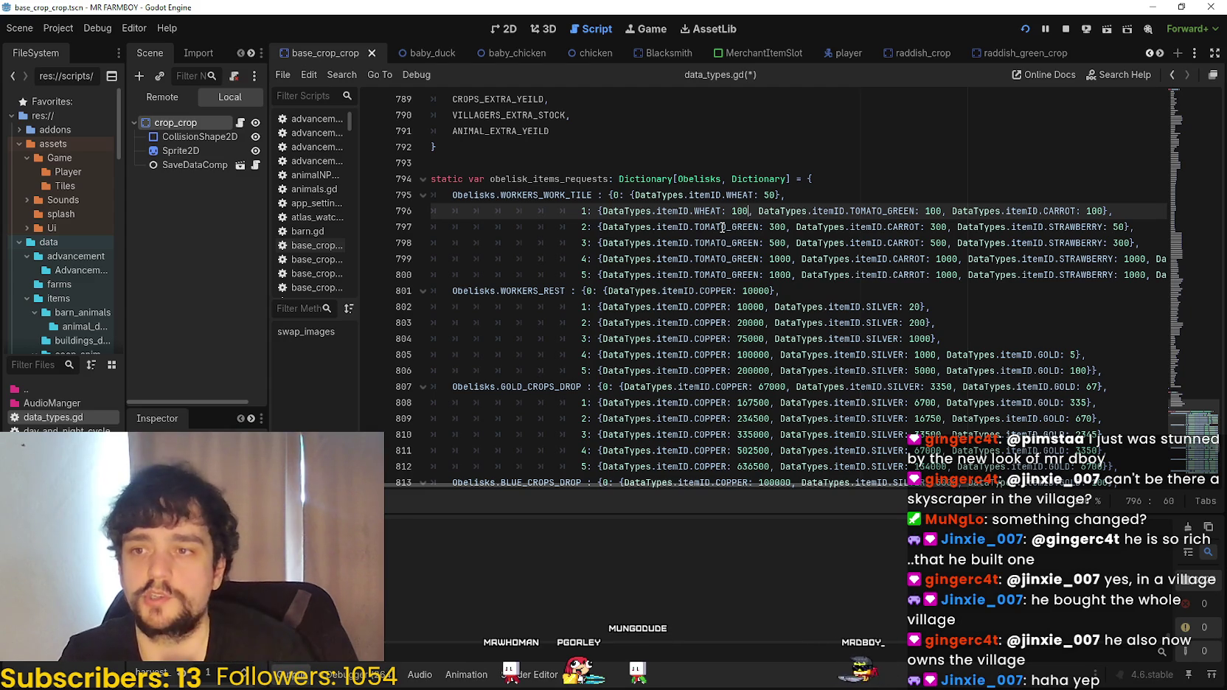
# - Copy tier 1's WHEAT entry into tier 2 and set its amount to 300
pyautogui.click(831, 226)
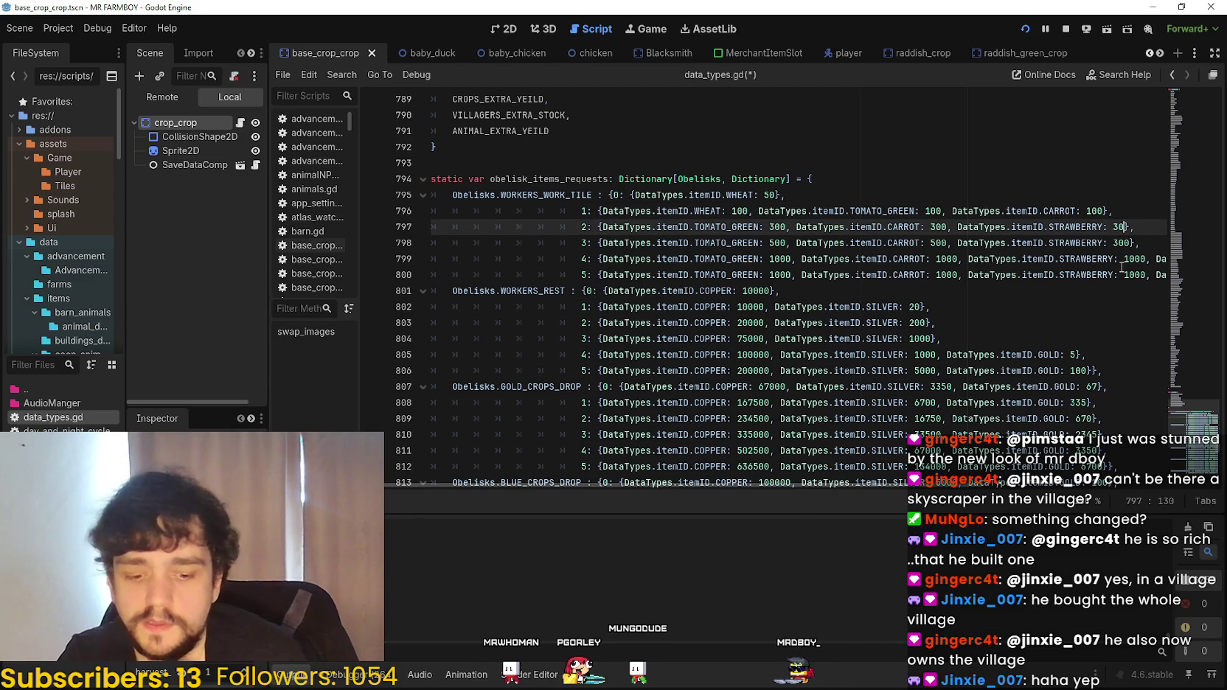
pyautogui.click(757, 211)
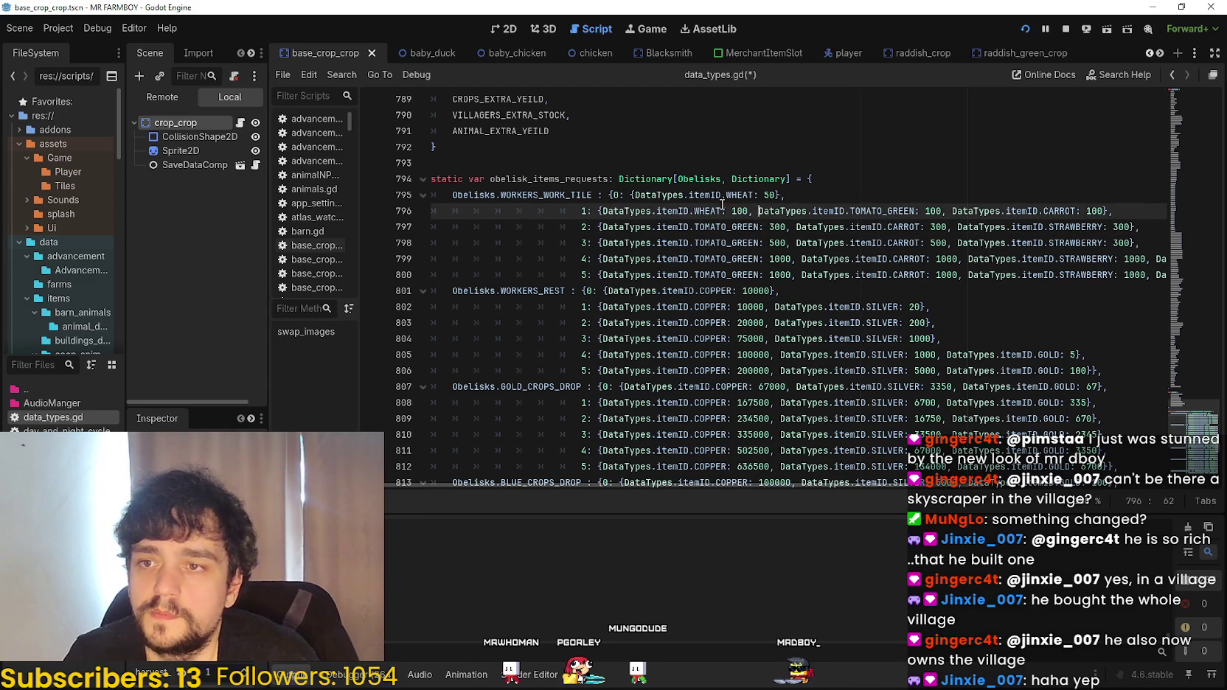
pyautogui.keyDown('shift'); pyautogui.click(601, 212); pyautogui.keyUp('shift')
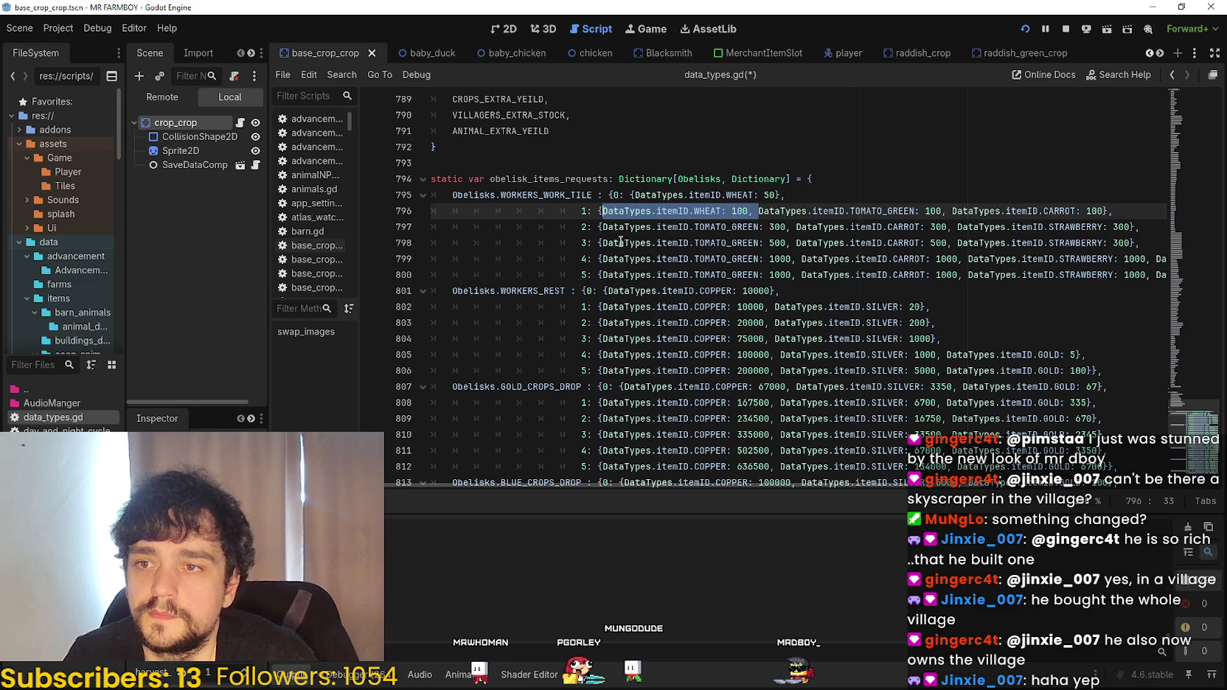
pyautogui.hotkey('ctrl', 'c')
pyautogui.click(602, 226)
pyautogui.hotkey('ctrl', 'v')
pyautogui.click(732, 226)
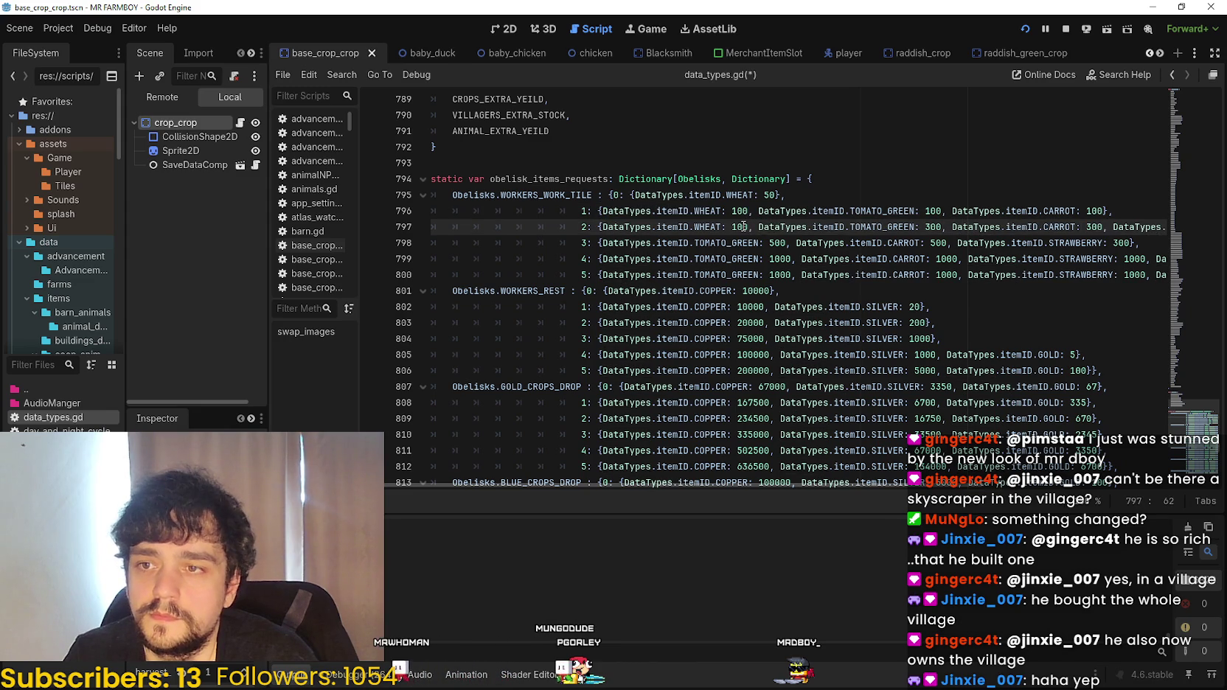
pyautogui.press('Delete')
pyautogui.write('3')
# - Change tier 3's STRAWBERRY amount to 500
pyautogui.moveTo(1086, 227); pyautogui.dragTo(1131, 227)
pyautogui.hotkey('shift', 'End')
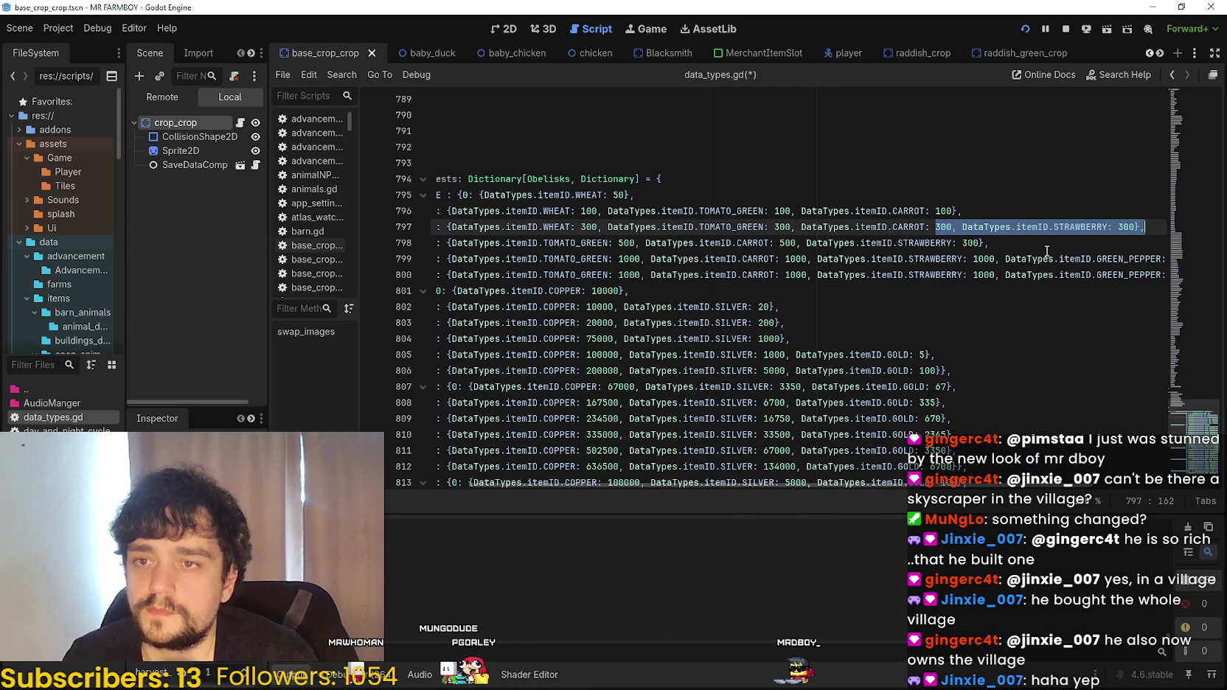
pyautogui.click(777, 245)
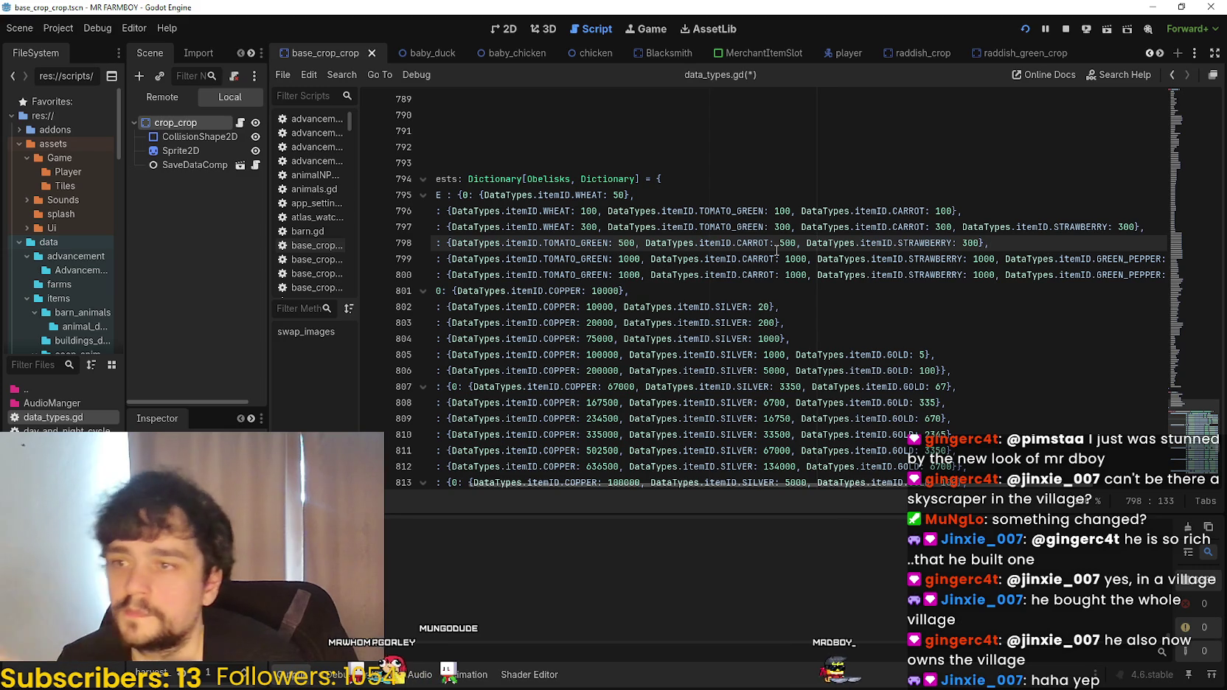
pyautogui.click(967, 243)
pyautogui.press('BackSpace')
pyautogui.write('5')
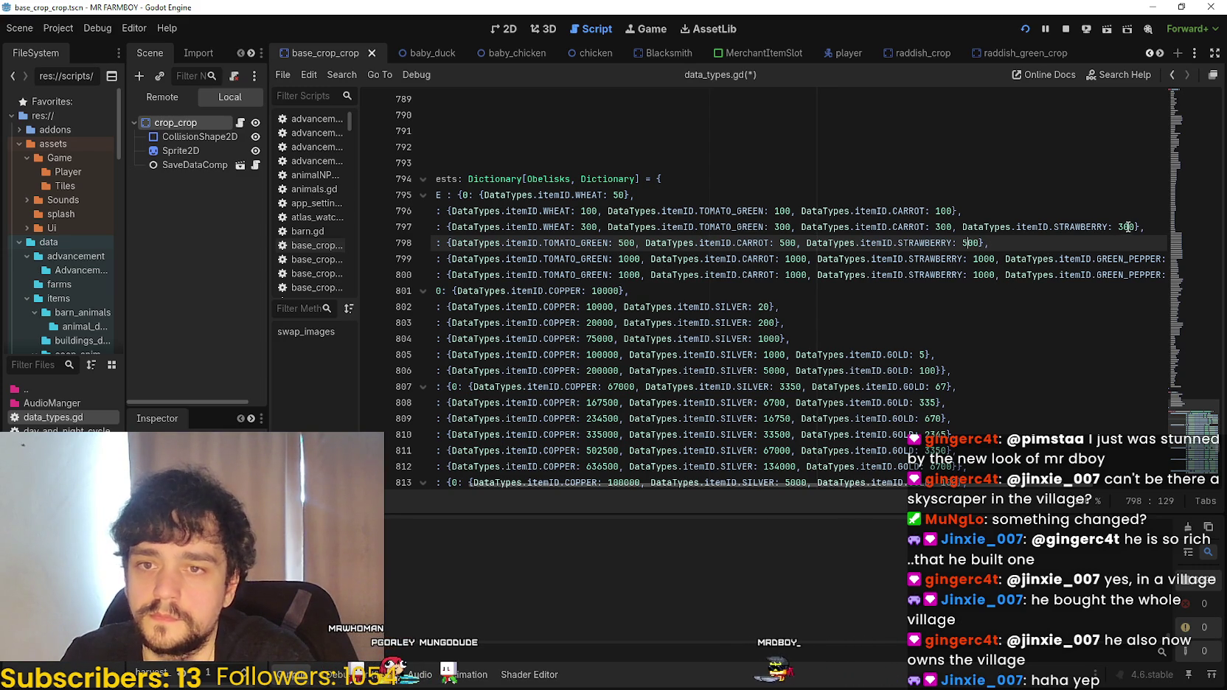
# - Copy the WHEAT entry into tier 3 and set its amount to 500
pyautogui.moveTo(608, 223); pyautogui.dragTo(452, 227)
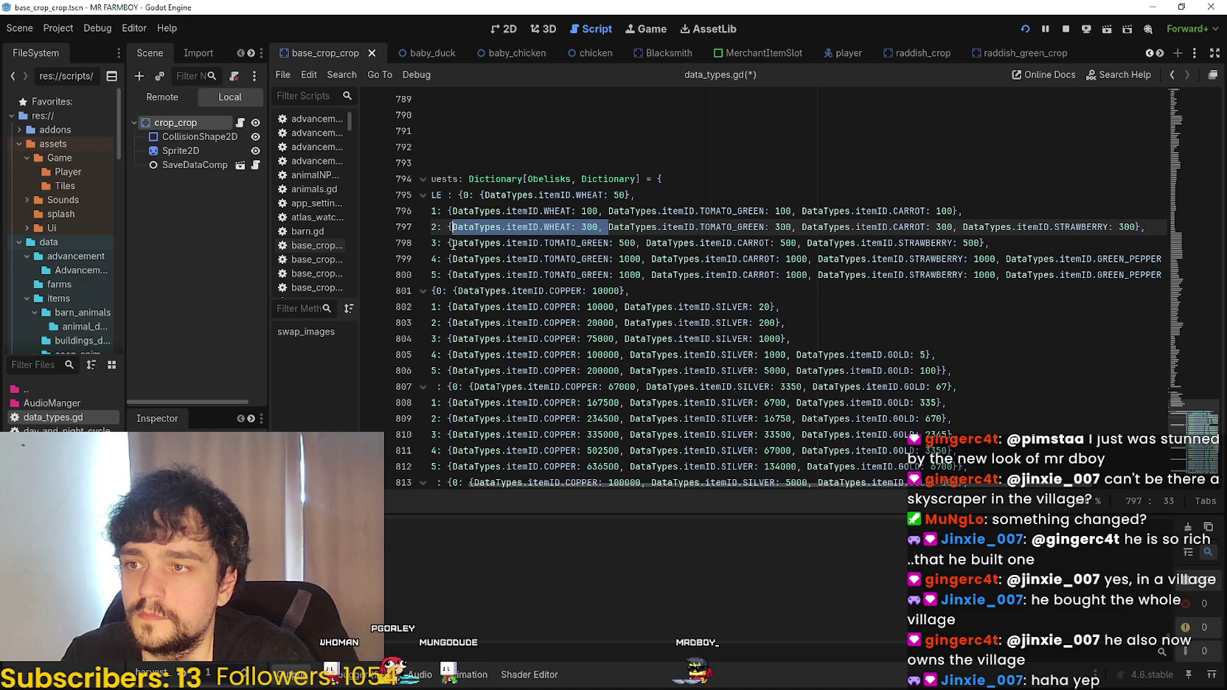
pyautogui.hotkey('ctrl', 'c')
pyautogui.click(452, 244)
pyautogui.hotkey('ctrl', 'v')
pyautogui.moveTo(582, 227); pyautogui.dragTo(585, 242)
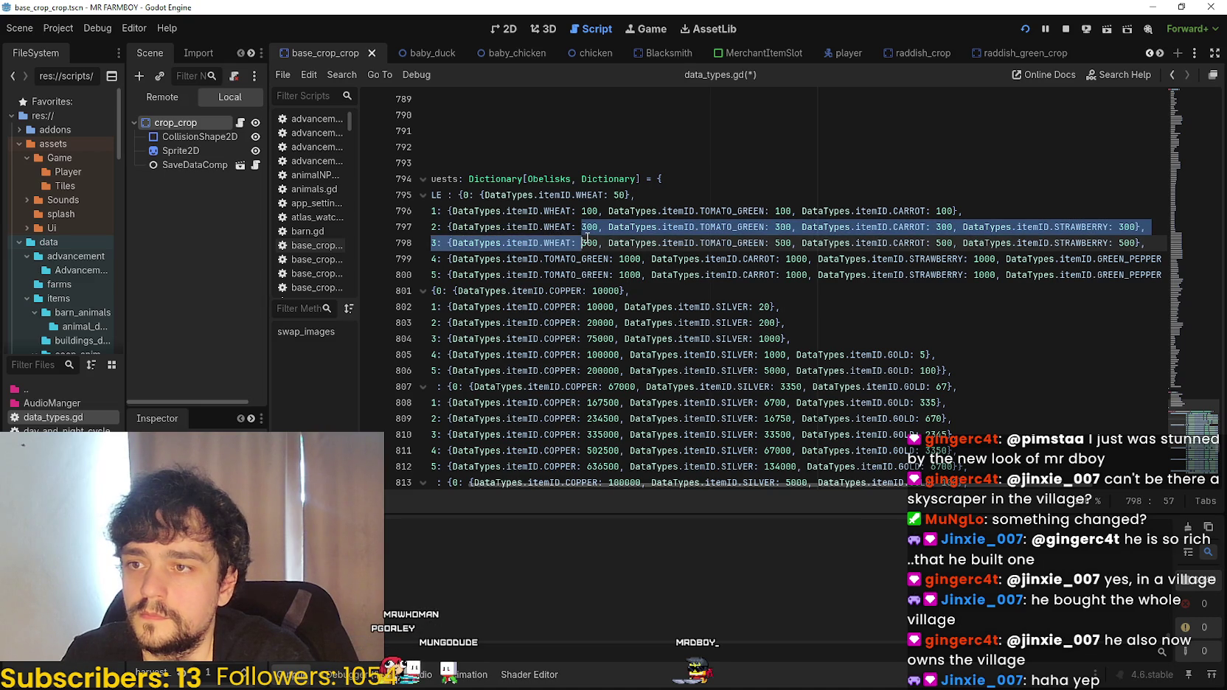
pyautogui.click(585, 243)
pyautogui.press('Delete')
pyautogui.write('5')
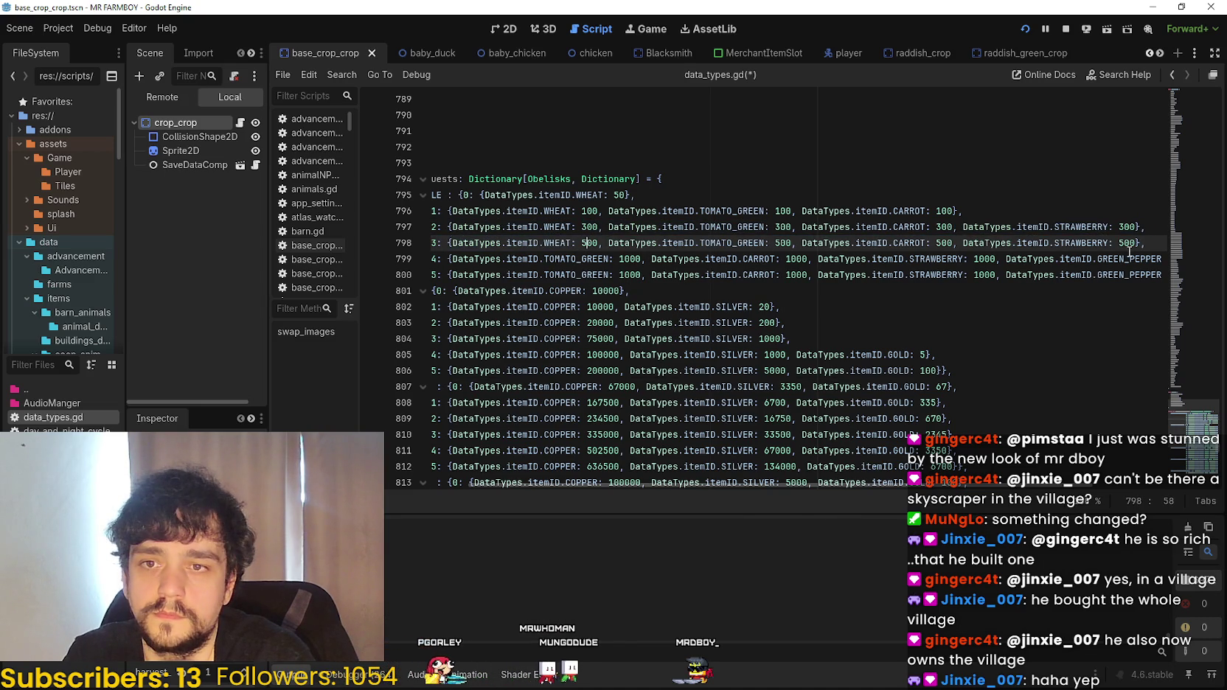
pyautogui.click(986, 259)
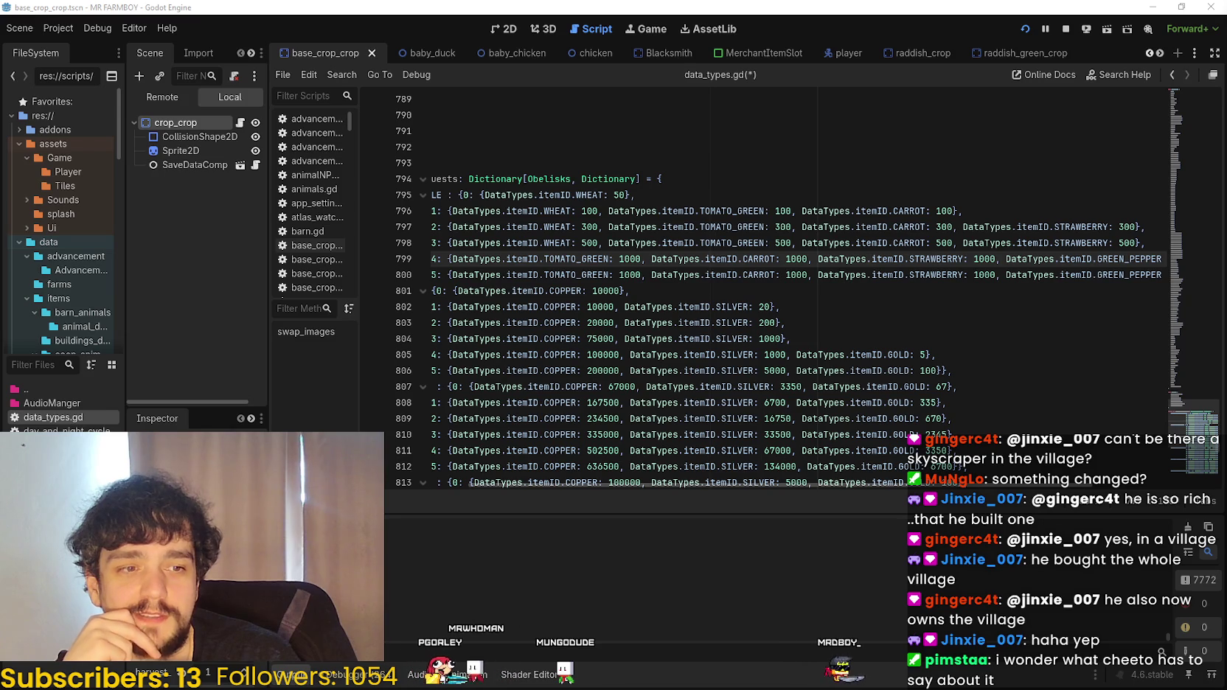
pyautogui.hscroll(2, 1106, 259)
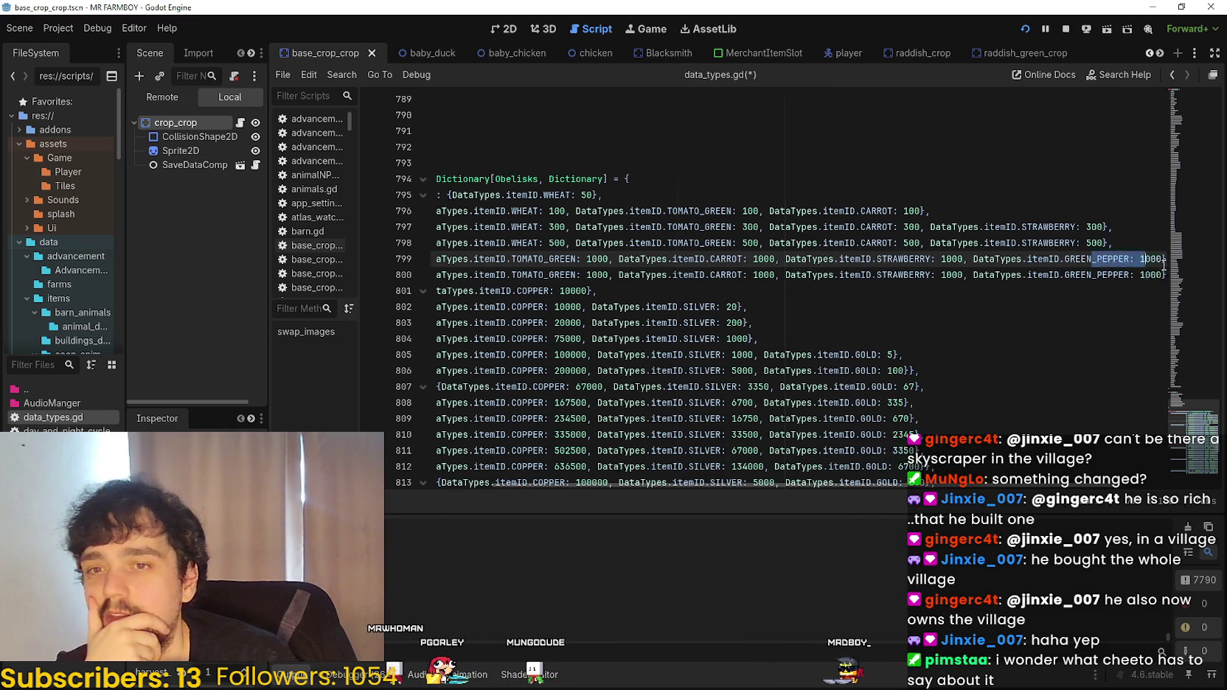
pyautogui.click(1115, 258)
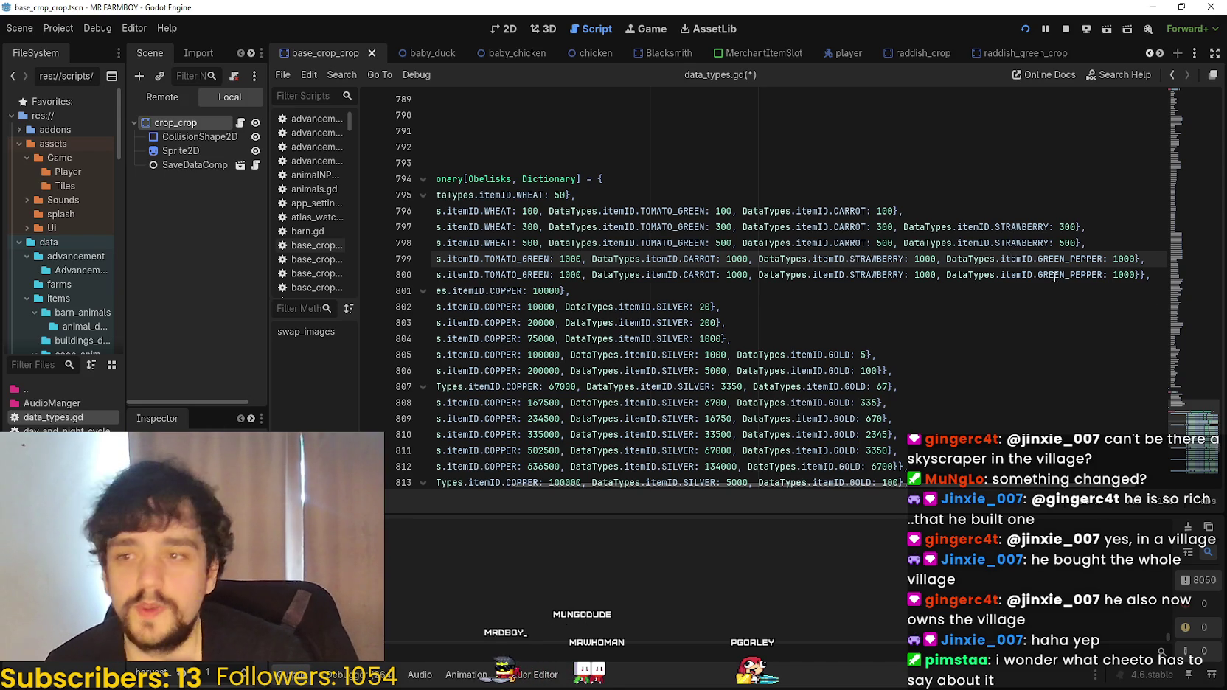
pyautogui.moveTo(727, 259)
pyautogui.mouseDown()
pyautogui.moveTo(412, 292)
pyautogui.moveTo(1172, 256)
pyautogui.moveTo(1152, 255)
pyautogui.mouseUp()
pyautogui.moveTo(1020, 221); pyautogui.dragTo(872, 229)
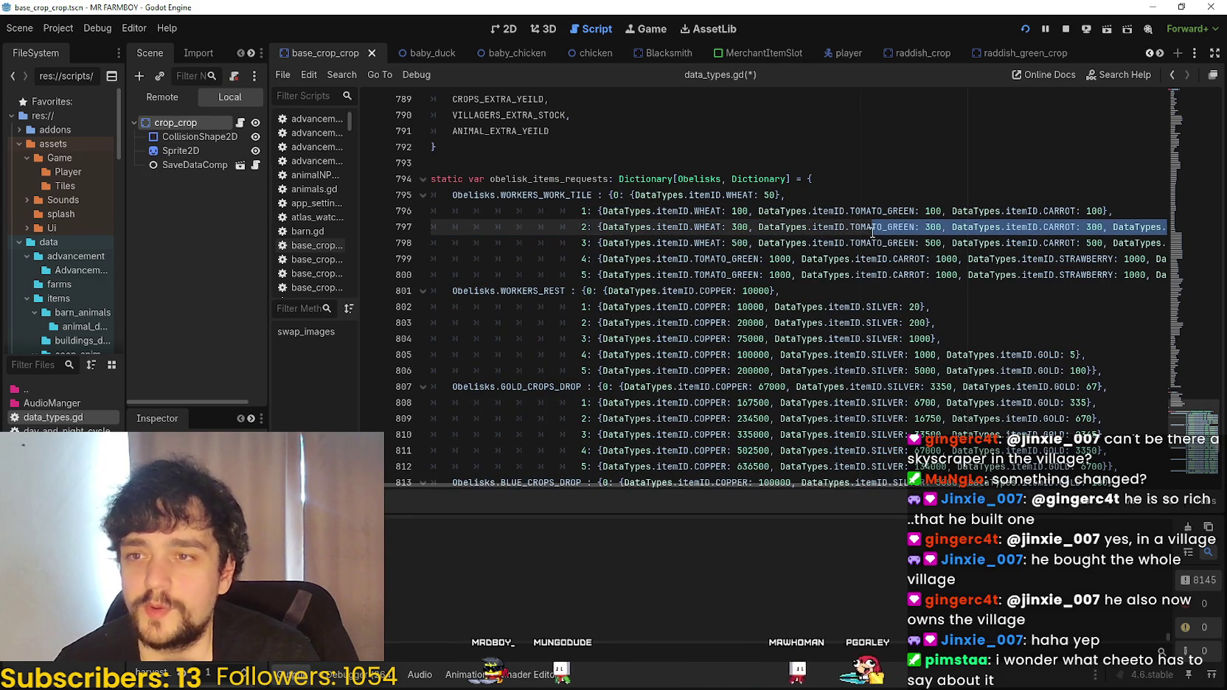
# - Remove the carrot cost from tier 1 and the strawberry cost from tier 2
pyautogui.click(877, 212)
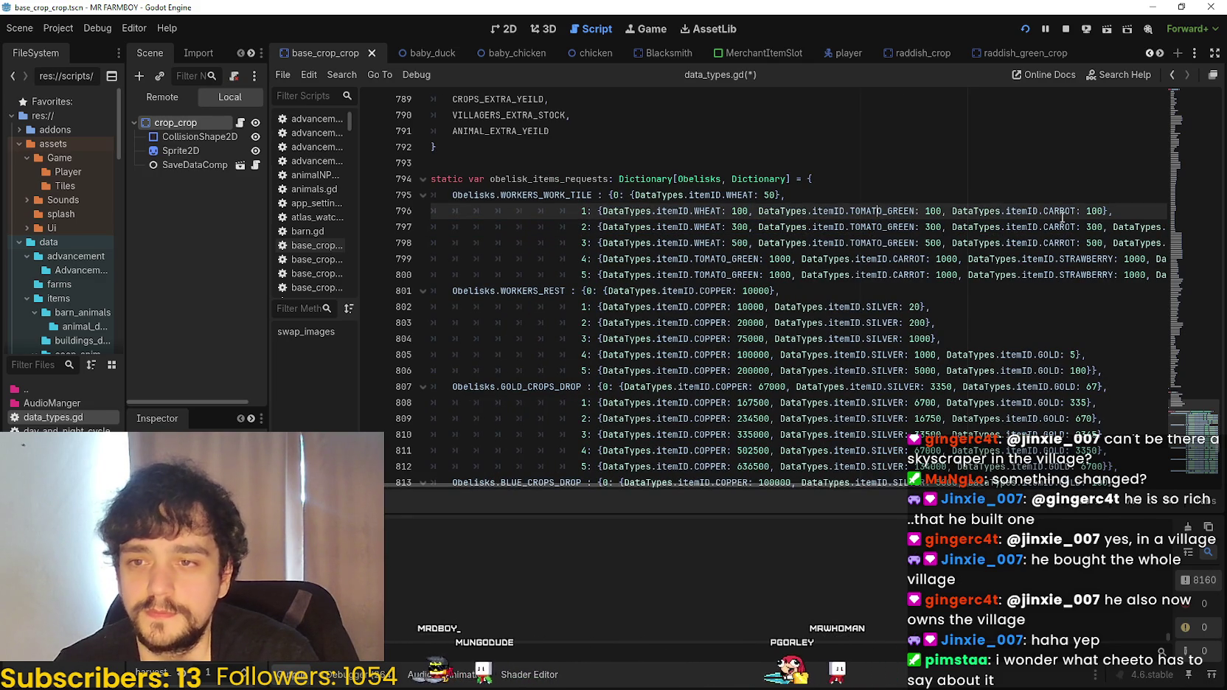
pyautogui.moveTo(1104, 212); pyautogui.dragTo(942, 212)
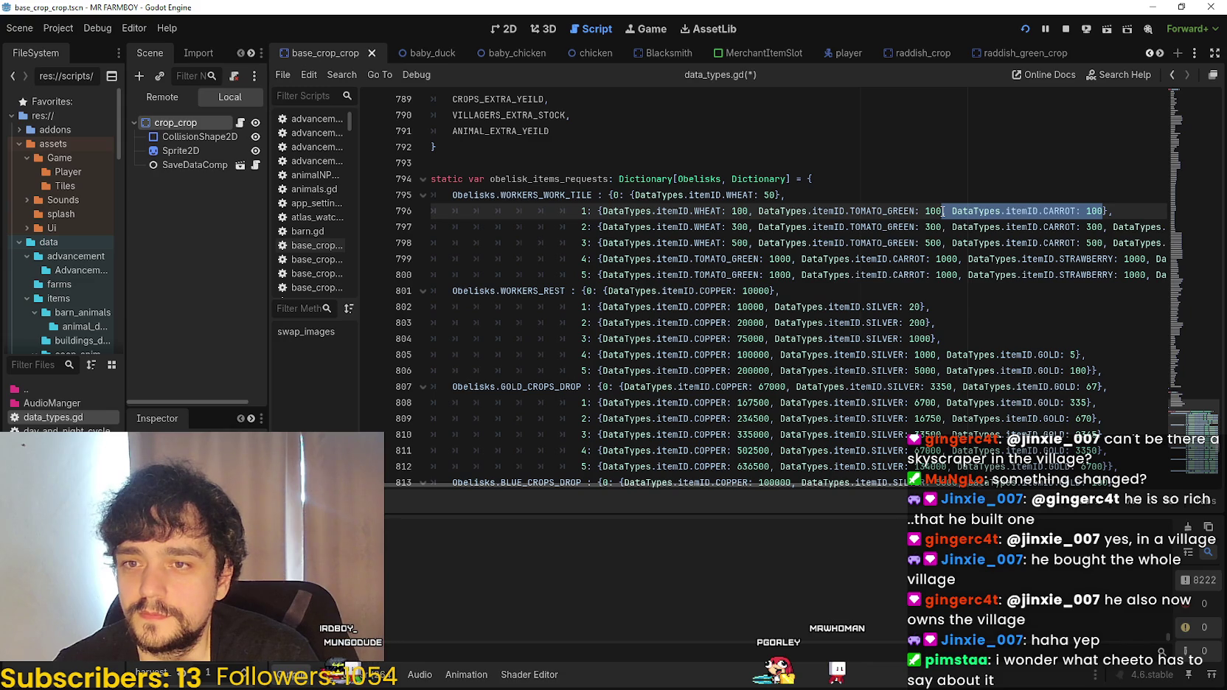
pyautogui.press('BackSpace')
pyautogui.moveTo(1003, 228)
pyautogui.mouseDown()
pyautogui.moveTo(1168, 226)
pyautogui.moveTo(1045, 224)
pyautogui.mouseUp()
pyautogui.press('Up')
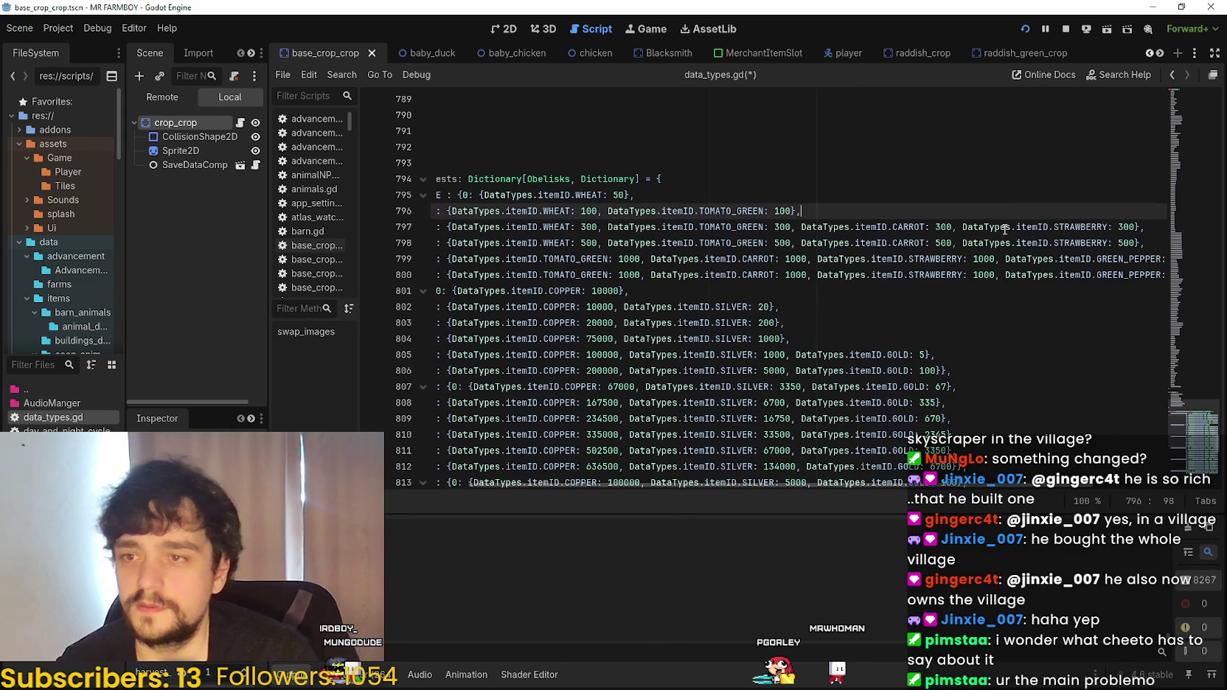
pyautogui.moveTo(1136, 227); pyautogui.dragTo(978, 226)
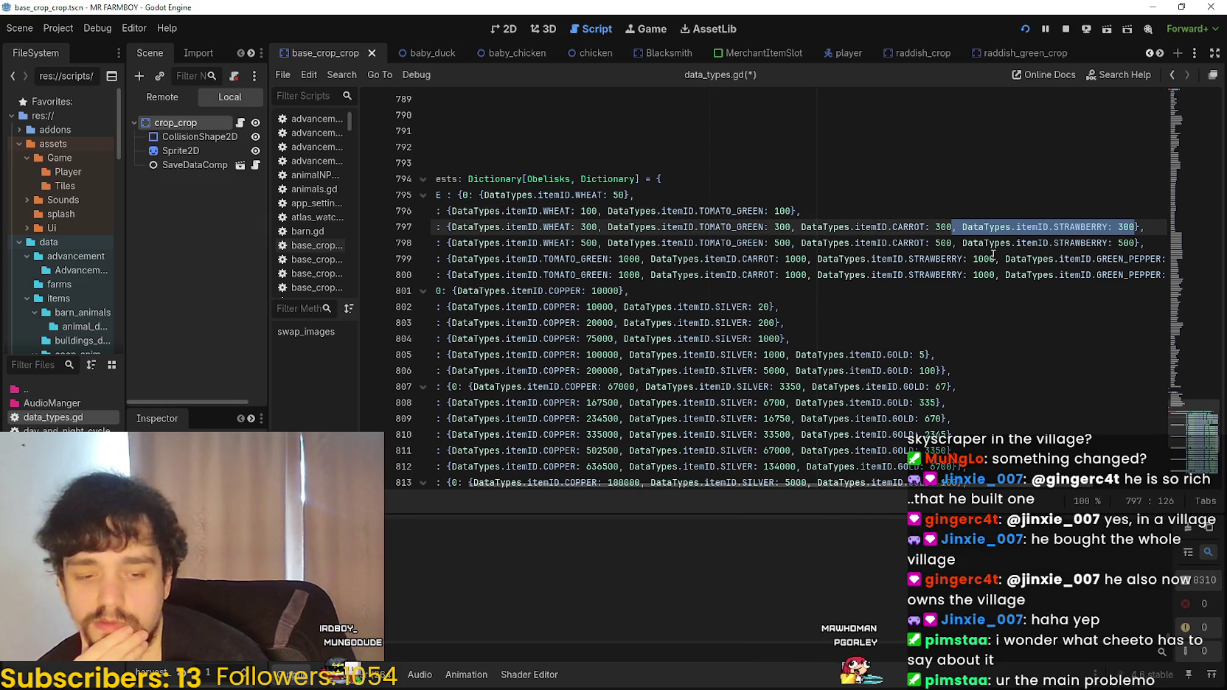
pyautogui.press('BackSpace')
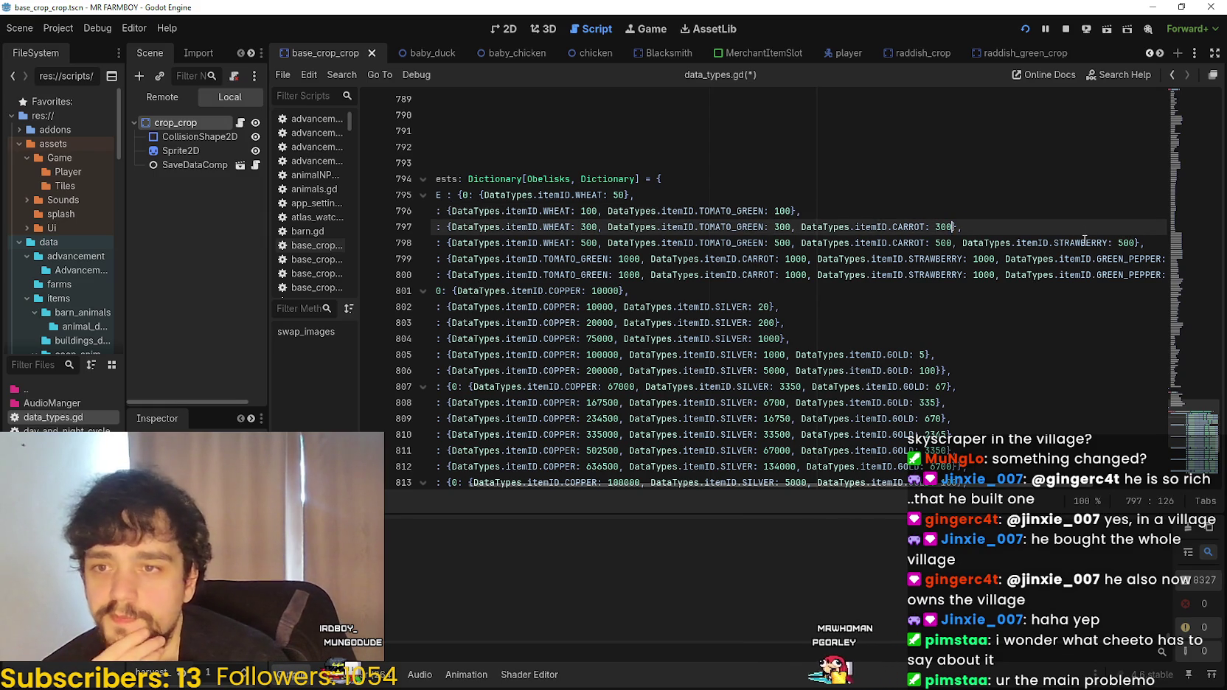
# - Remove the tomato cost from tier 1 after reviewing tier 3's and tier 0's entries
pyautogui.moveTo(1001, 243); pyautogui.dragTo(898, 243)
pyautogui.moveTo(432, 259)
pyautogui.mouseDown()
pyautogui.moveTo(432, 227)
pyautogui.moveTo(1003, 243)
pyautogui.moveTo(774, 259)
pyautogui.mouseUp()
pyautogui.moveTo(1165, 243)
pyautogui.mouseDown()
pyautogui.moveTo(1009, 244)
pyautogui.moveTo(1124, 245)
pyautogui.moveTo(1110, 245)
pyautogui.mouseUp()
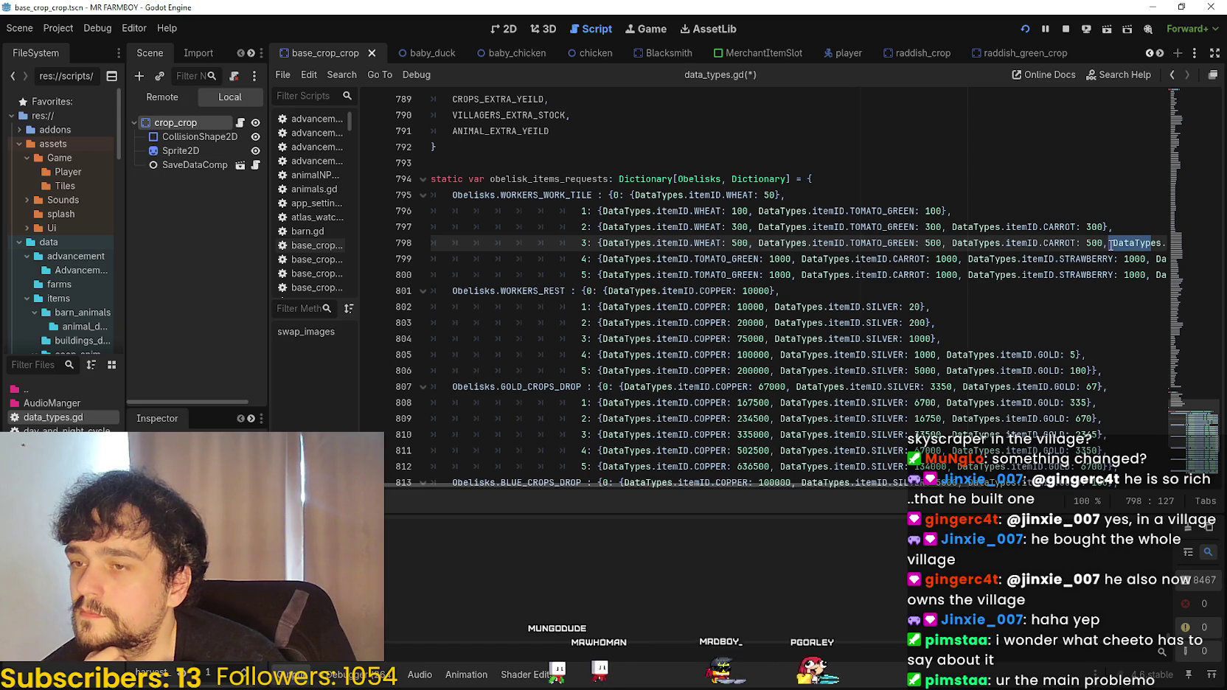
pyautogui.click(774, 195)
pyautogui.doubleClick(770, 195)
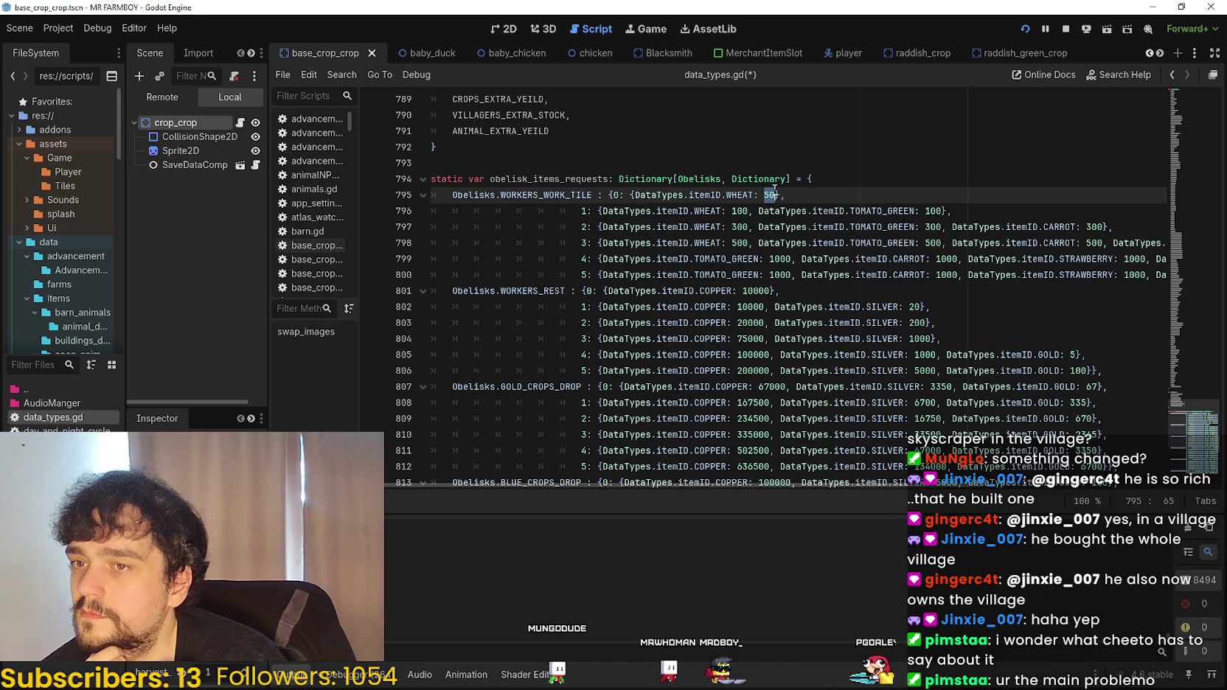
pyautogui.moveTo(750, 211); pyautogui.dragTo(943, 211)
pyautogui.press('BackSpace')
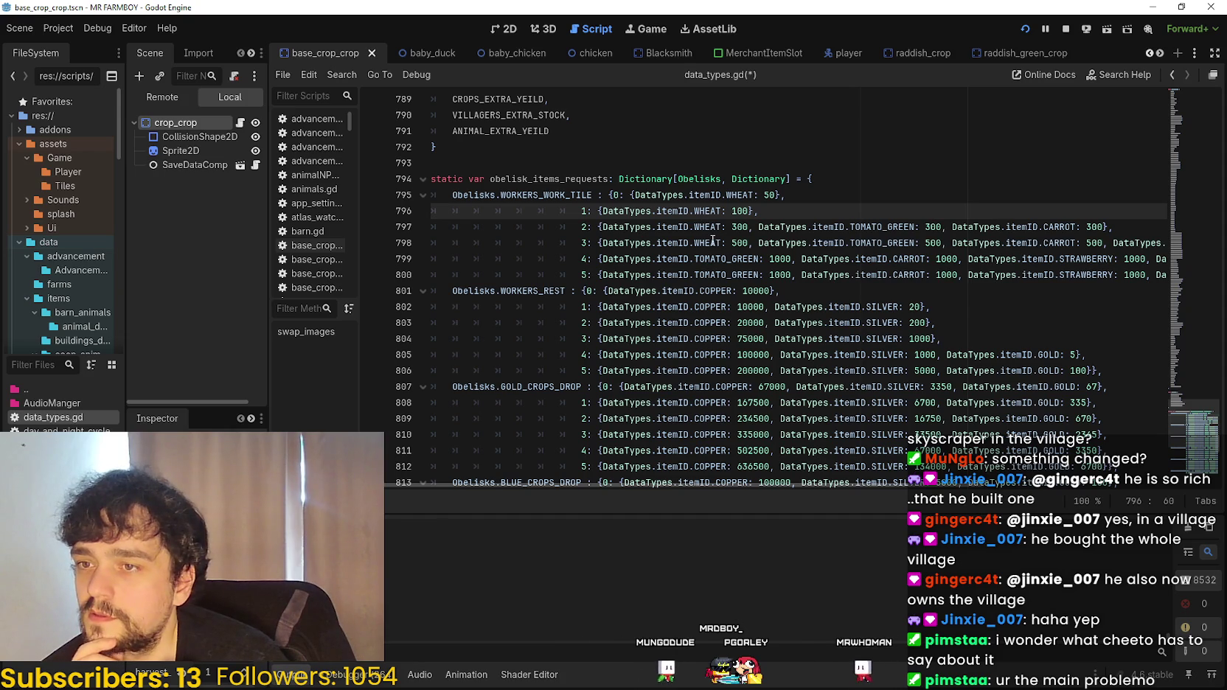
# - Swap tier 1's item name from WHEAT to TOMATO_GREEN, then to CARROT
pyautogui.click(872, 227)
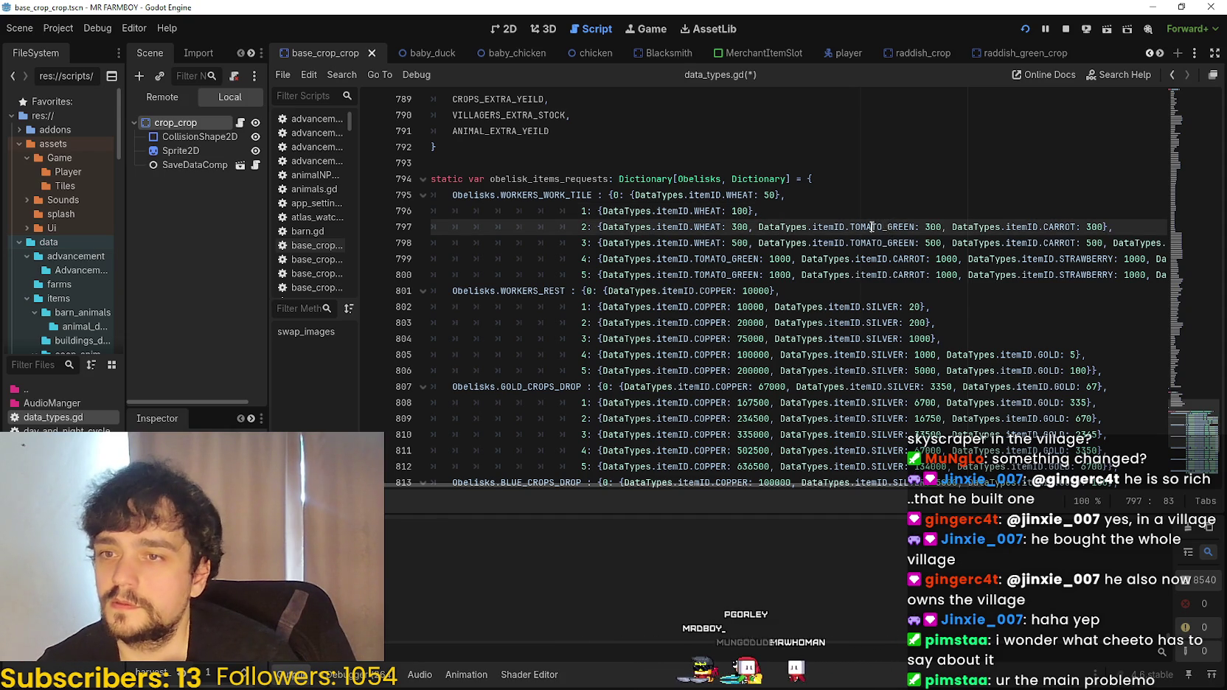
pyautogui.doubleClick(871, 227)
pyautogui.hotkey('ctrl', 'c')
pyautogui.doubleClick(707, 212)
pyautogui.hotkey('ctrl', 'v')
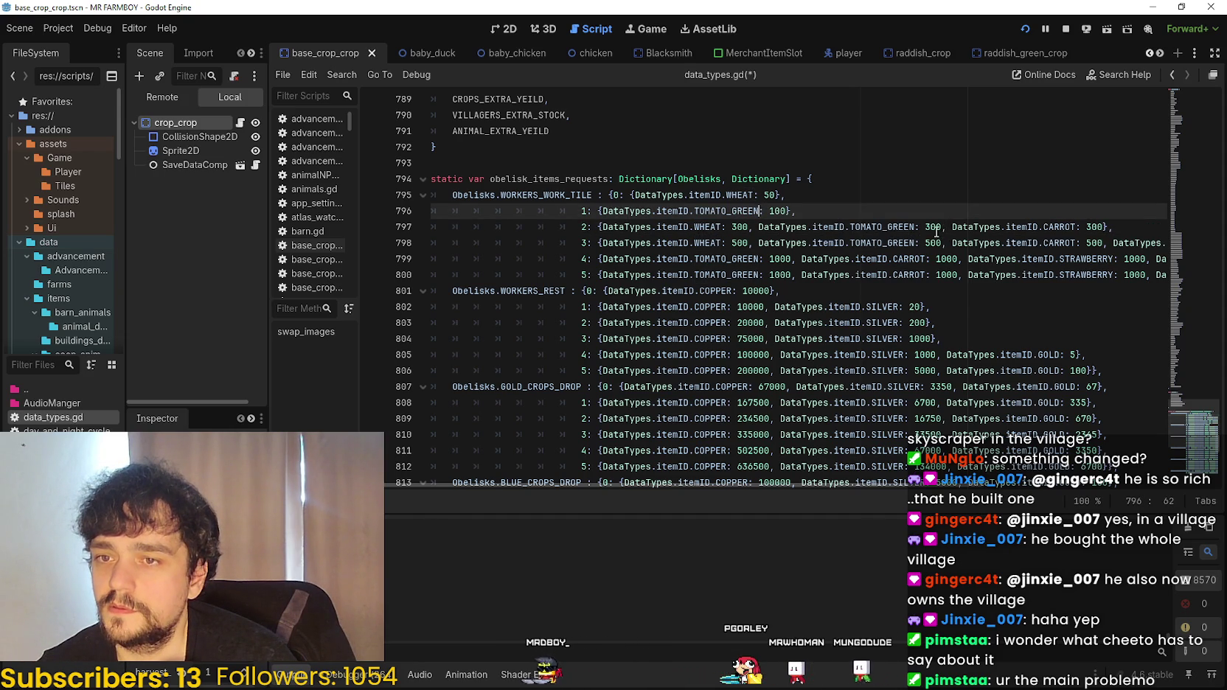
pyautogui.click(1110, 227)
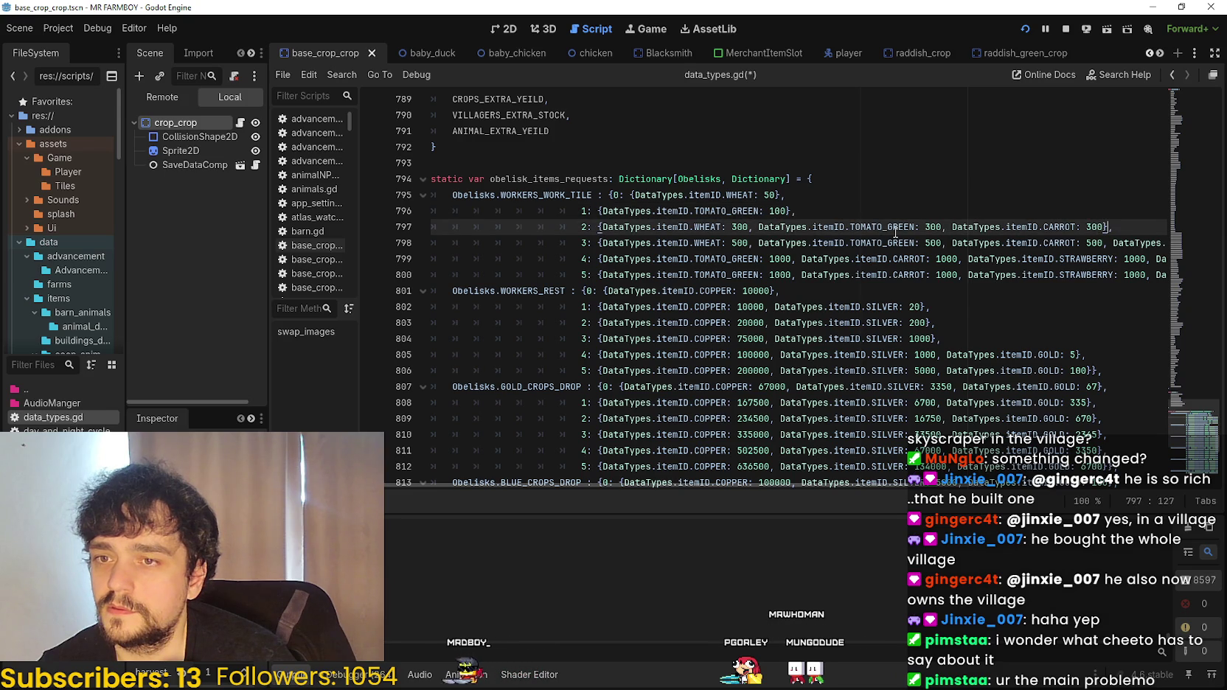
pyautogui.click(774, 211)
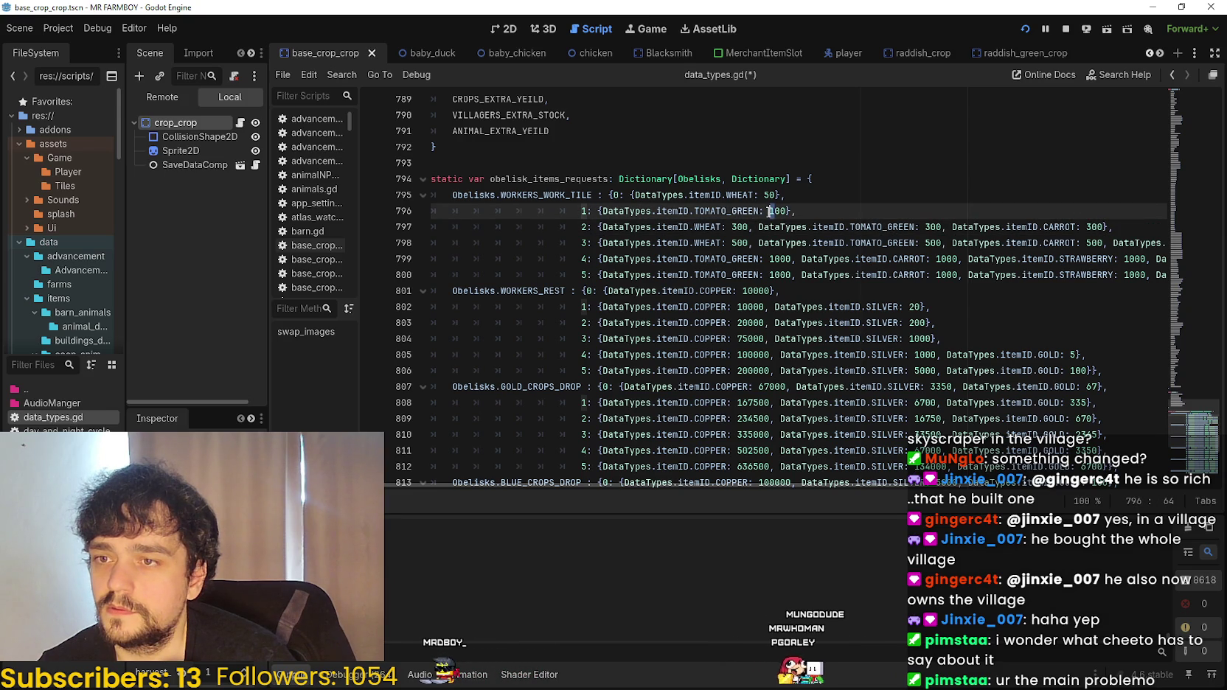
pyautogui.doubleClick(726, 211)
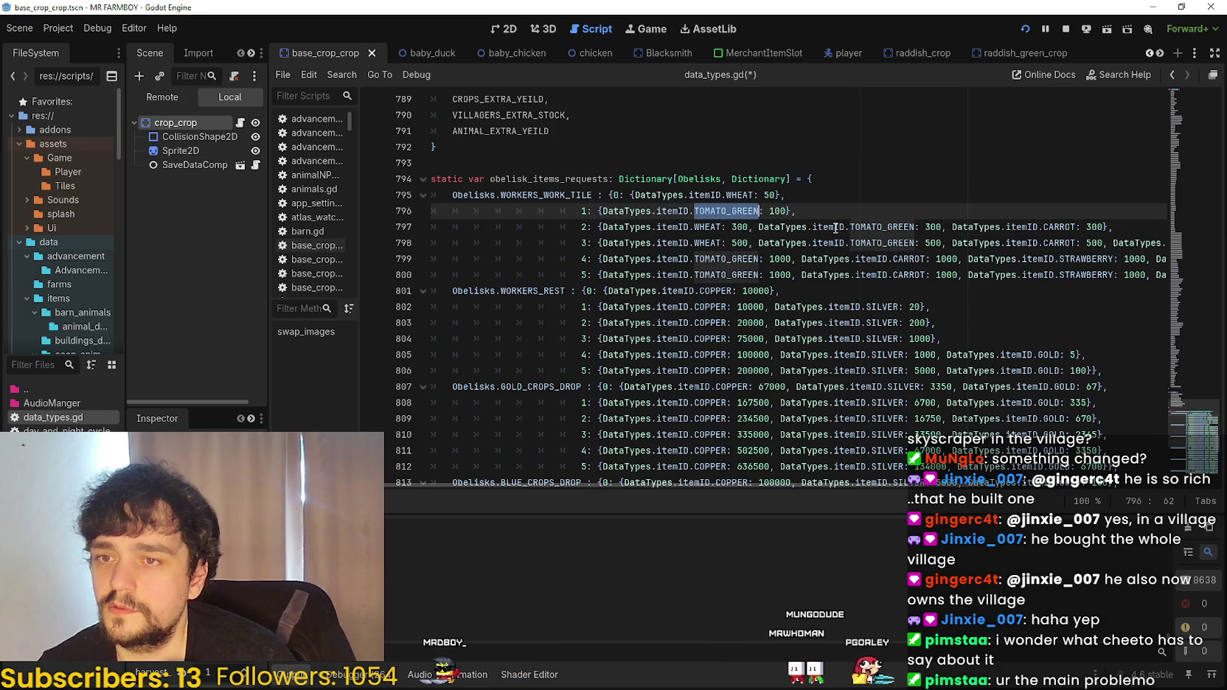
pyautogui.doubleClick(1060, 227)
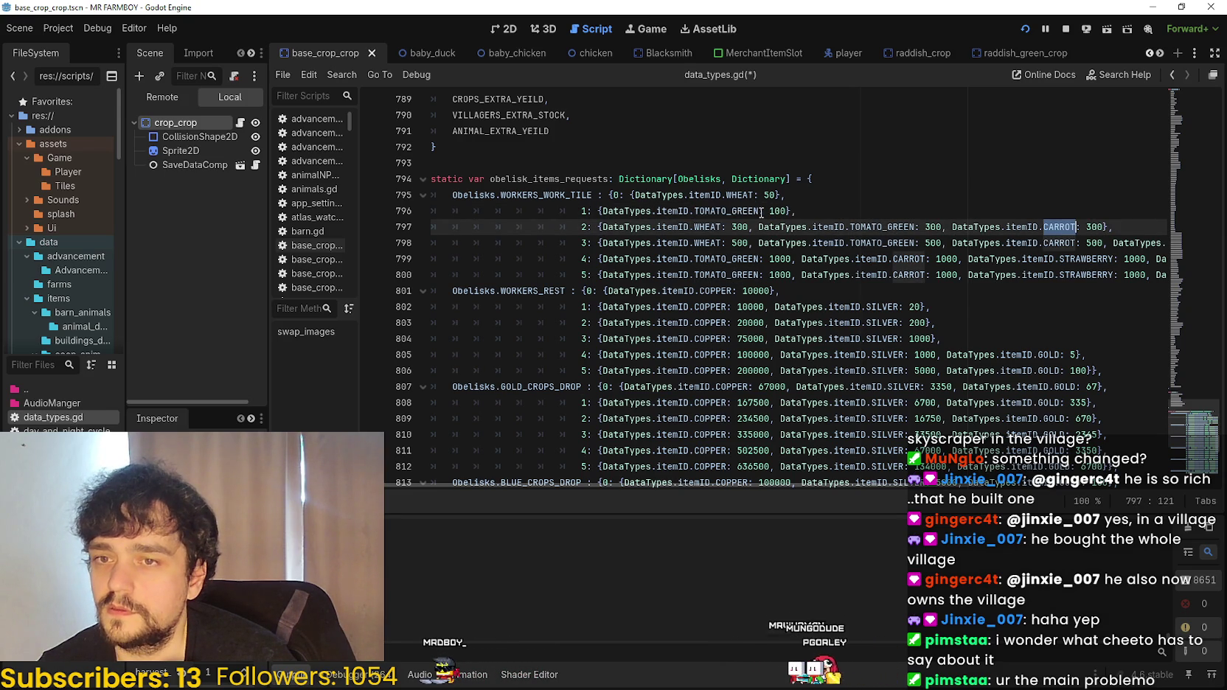
pyautogui.doubleClick(726, 211)
pyautogui.write('CARROT')
pyautogui.click(851, 209)
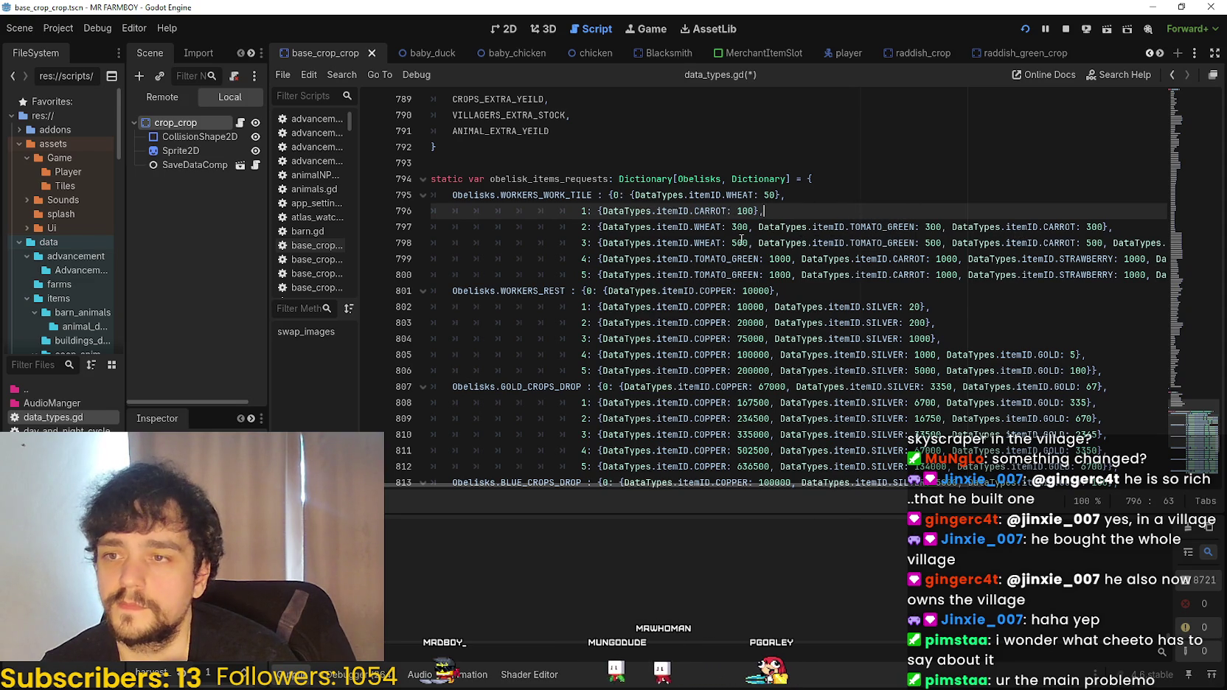
# - Delete tier 2's carrot cost and tier 3's strawberry cost
pyautogui.moveTo(943, 226); pyautogui.dragTo(1105, 226)
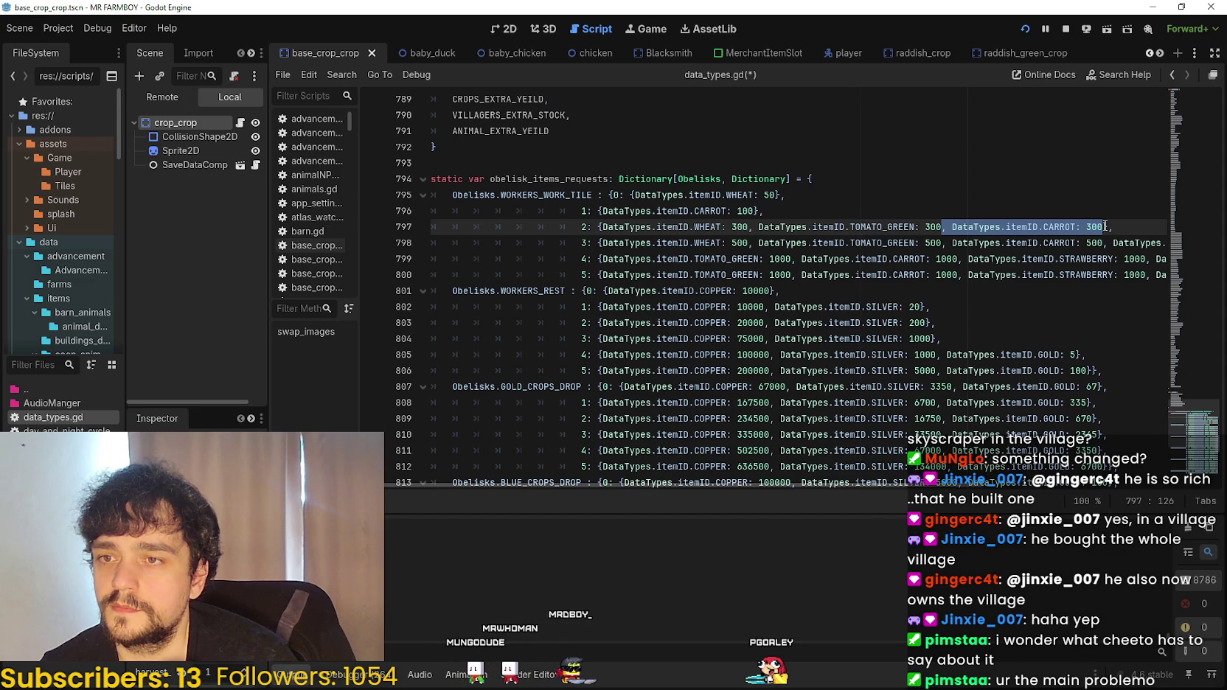
pyautogui.press('BackSpace')
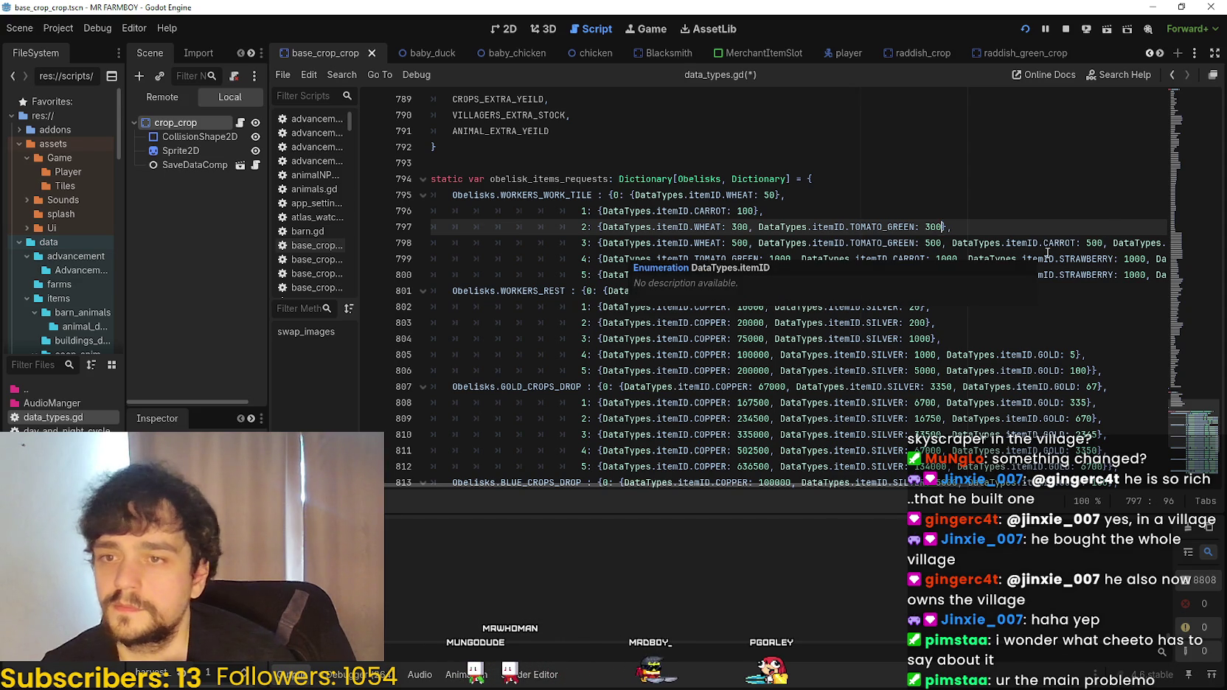
pyautogui.moveTo(1105, 242)
pyautogui.mouseDown()
pyautogui.moveTo(1161, 243)
pyautogui.moveTo(1084, 243)
pyautogui.moveTo(1136, 242)
pyautogui.mouseUp()
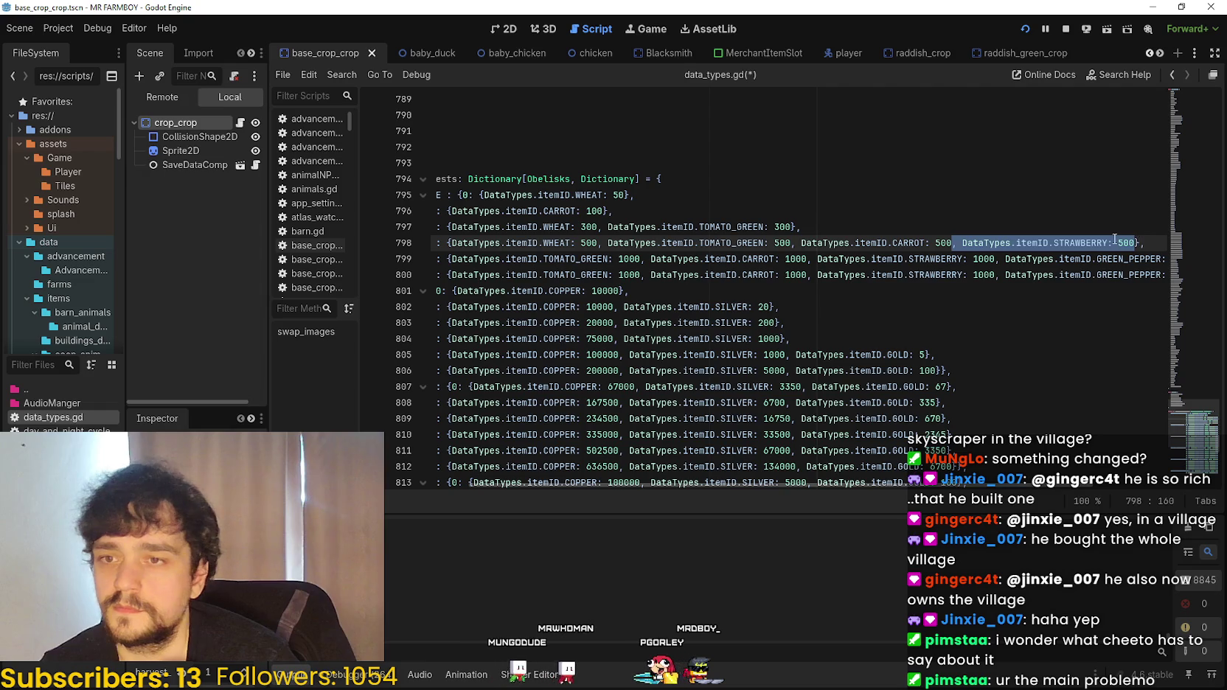
pyautogui.press('BackSpace')
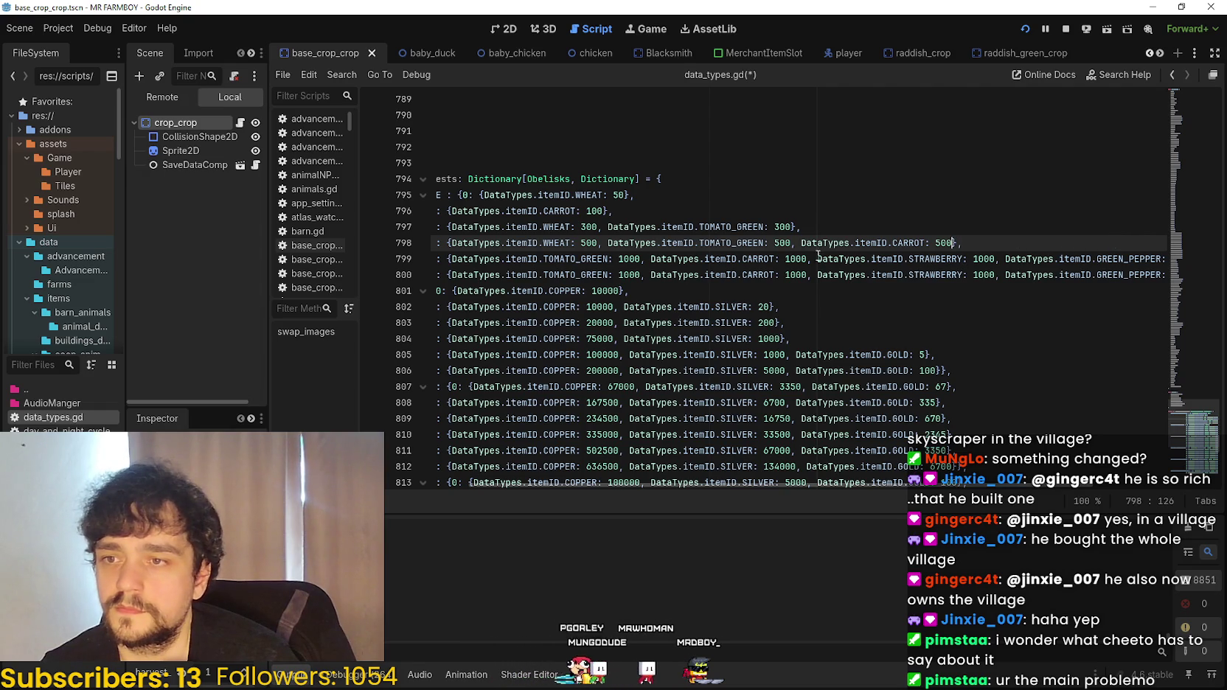
pyautogui.moveTo(608, 242)
pyautogui.mouseDown()
pyautogui.moveTo(432, 249)
pyautogui.moveTo(604, 259)
pyautogui.mouseUp()
pyautogui.hotkey('ctrl', 'c')
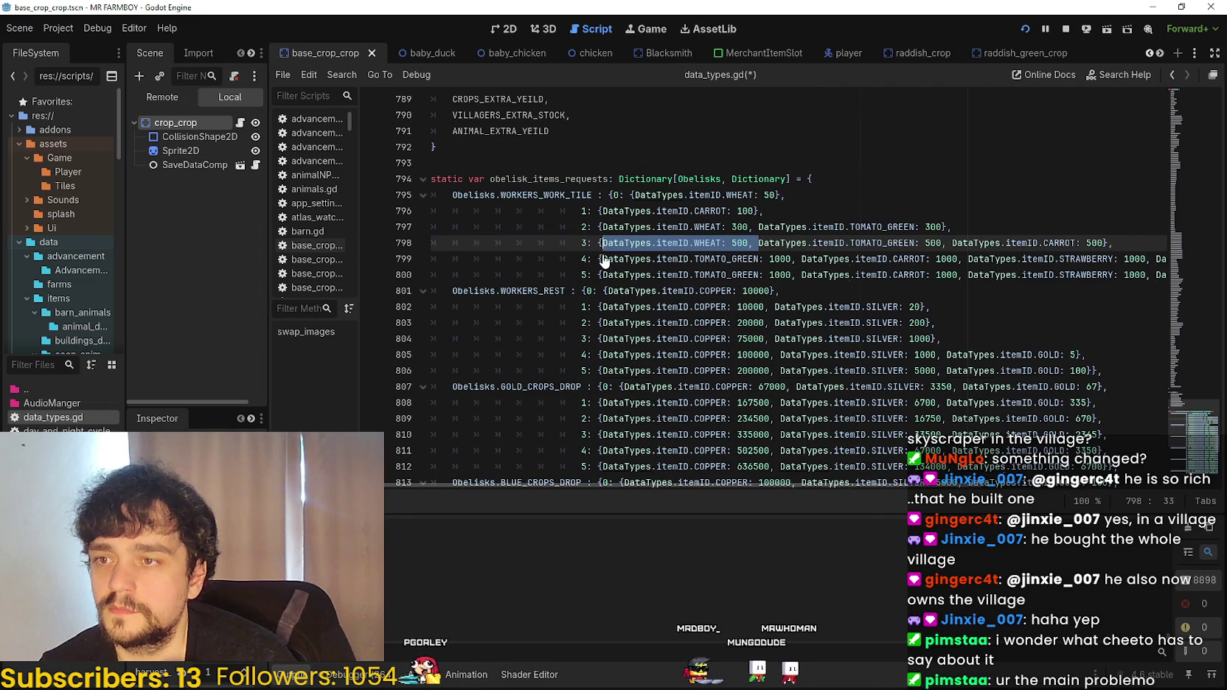
# - Paste the 'WHEAT: 500' cost into tier 4 and delete its GREEN_PEPPER entry
pyautogui.click(603, 259)
pyautogui.hotkey('ctrl', 'v')
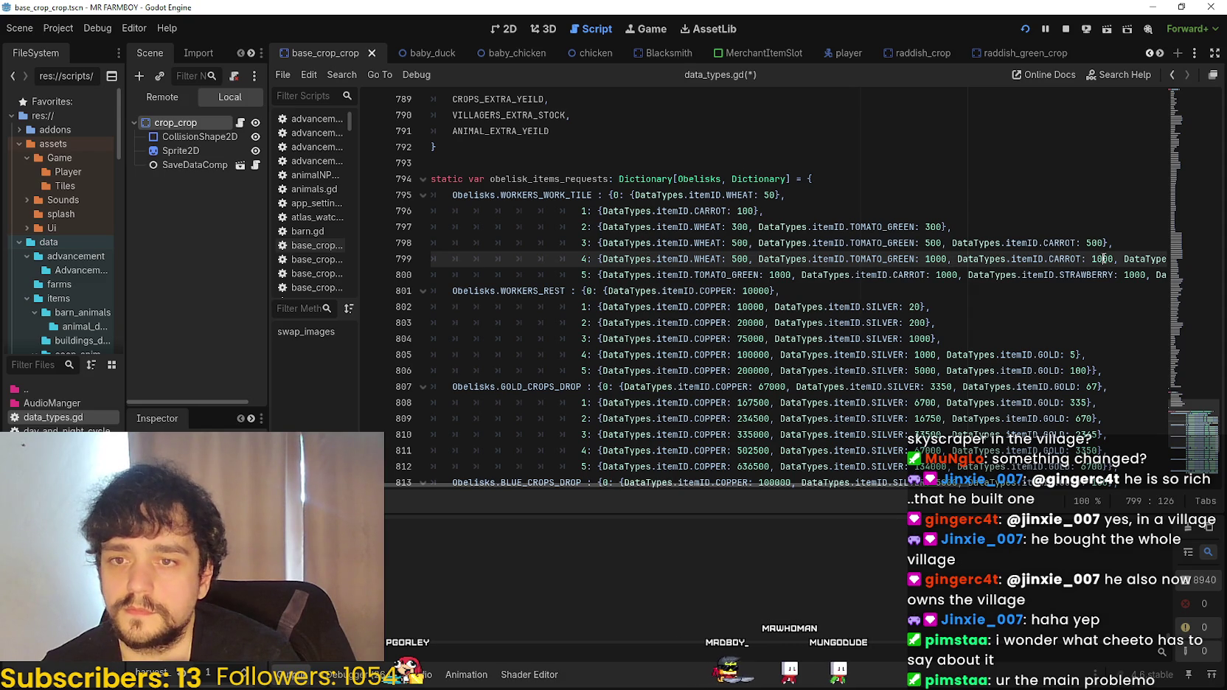
pyautogui.moveTo(1128, 253); pyautogui.dragTo(1173, 259)
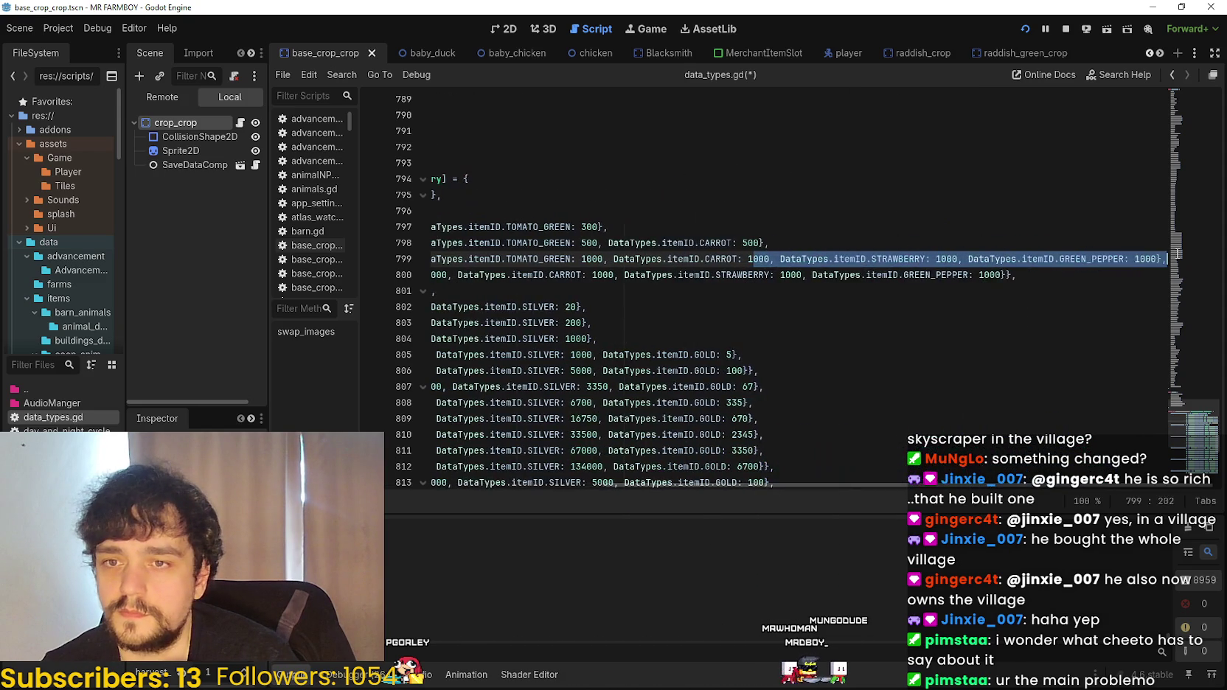
pyautogui.moveTo(959, 259); pyautogui.dragTo(1156, 259)
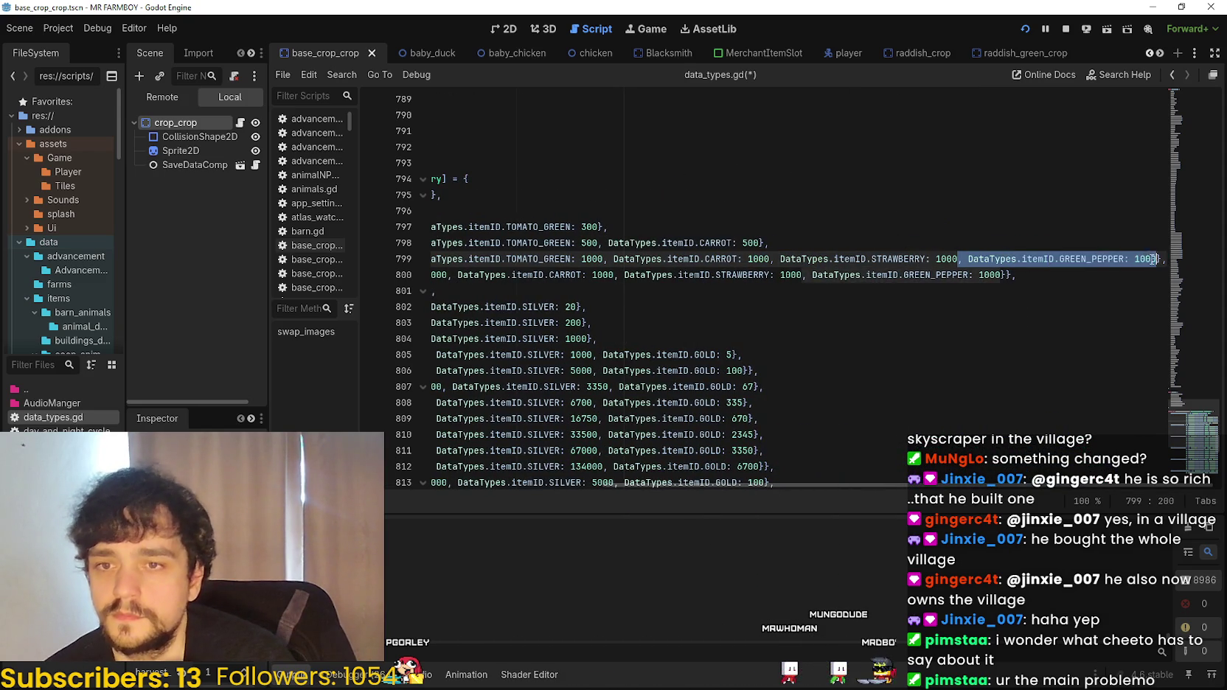
pyautogui.press('BackSpace')
# - Copy tier 4's wheat cost and paste it at the start of tier 5's costs
pyautogui.tripleClick(1011, 275)
pyautogui.moveTo(1010, 275)
pyautogui.mouseDown()
pyautogui.moveTo(758, 258)
pyautogui.moveTo(610, 265)
pyautogui.mouseUp()
pyautogui.hotkey('ctrl', 'c')
pyautogui.click(599, 274)
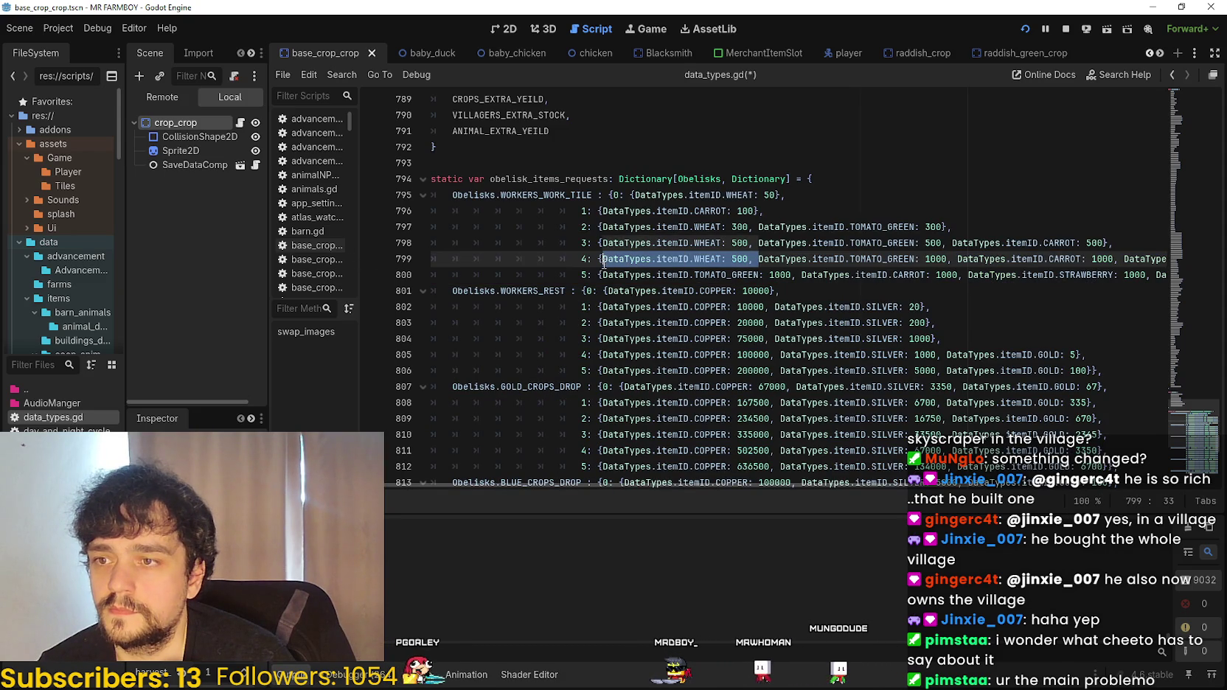
pyautogui.hotkey('ctrl', 'v')
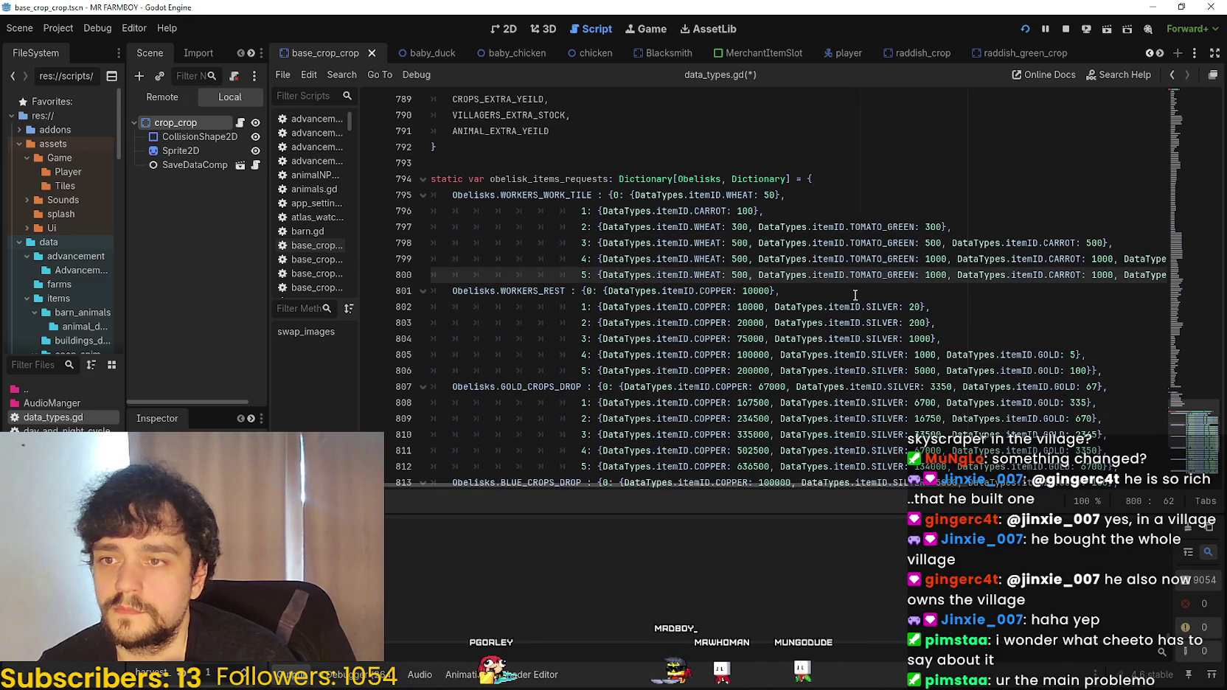
pyautogui.press('Down')
pyautogui.press('End')
# - Change the tier 5 and tier 4 wheat amounts to 1000 and save the script
pyautogui.doubleClick(742, 271)
pyautogui.write('1000')
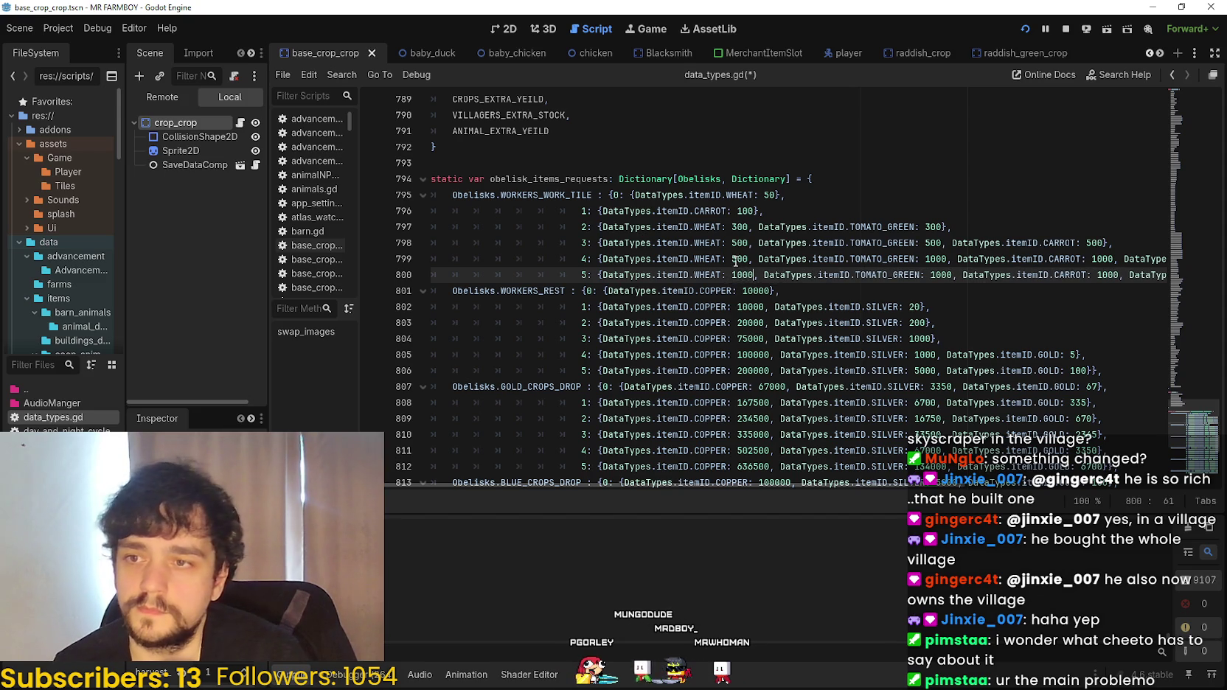
pyautogui.doubleClick(739, 259)
pyautogui.write('1')
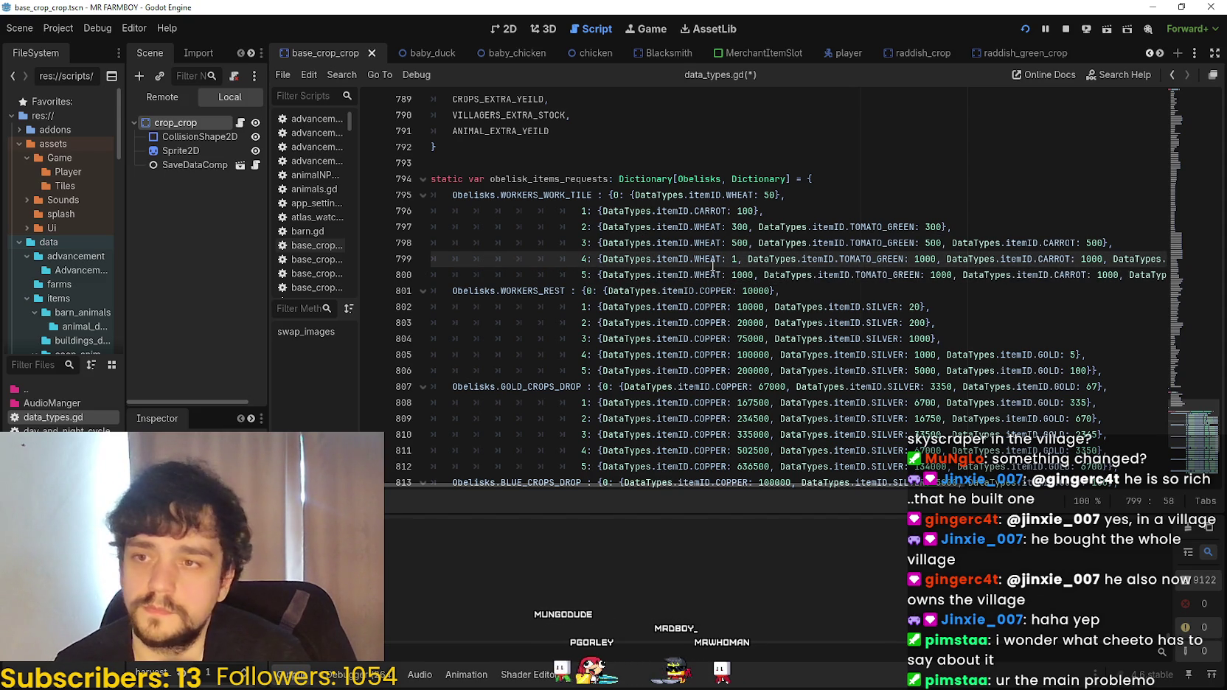
pyautogui.write('000')
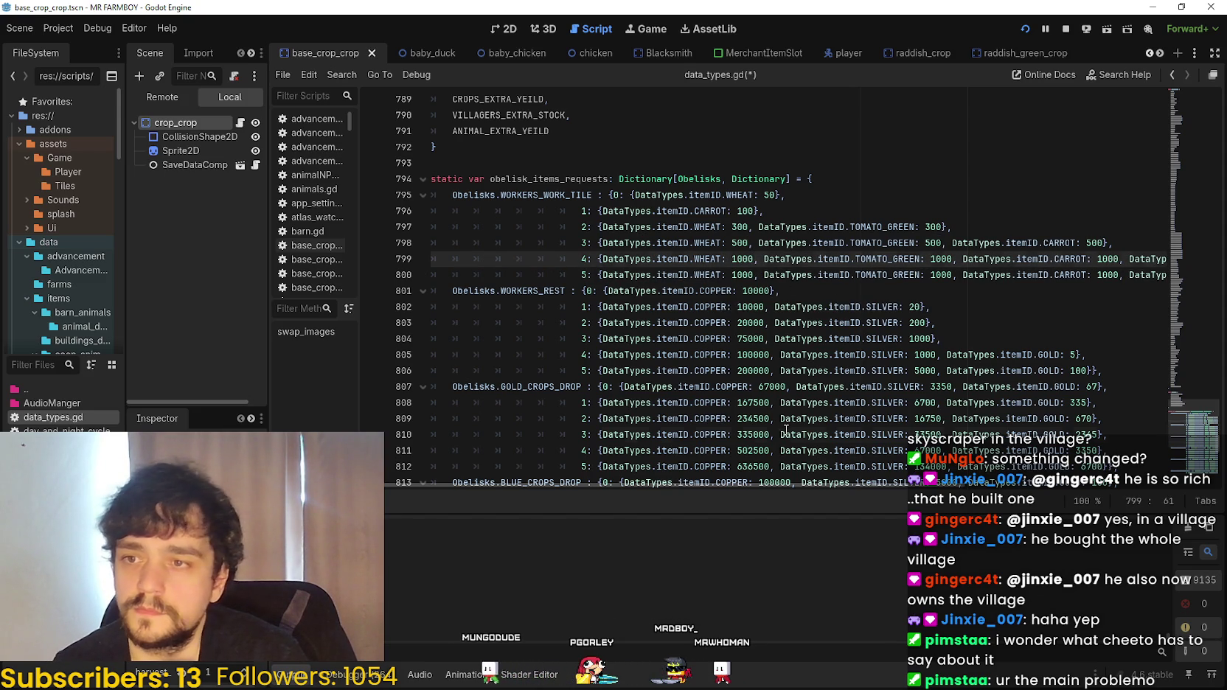
pyautogui.click(780, 434)
pyautogui.moveTo(848, 480); pyautogui.dragTo(1022, 500)
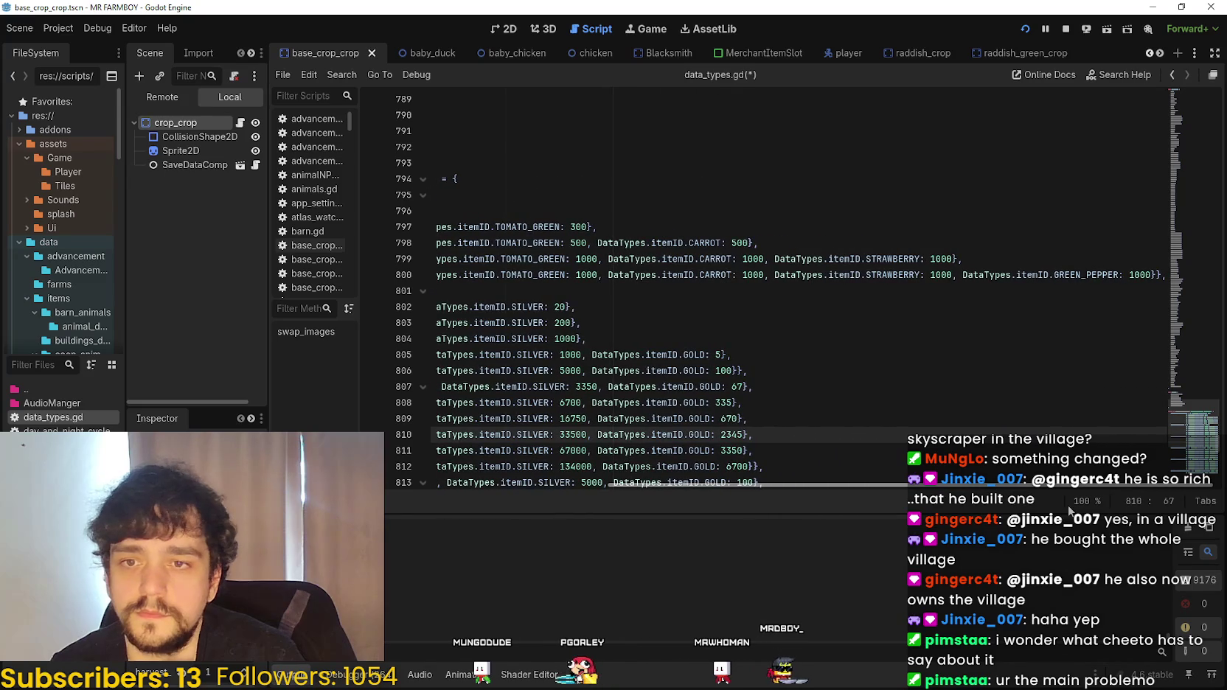
pyautogui.moveTo(848, 484)
pyautogui.mouseDown()
pyautogui.moveTo(674, 461)
pyautogui.moveTo(721, 346)
pyautogui.mouseUp()
pyautogui.click(770, 274)
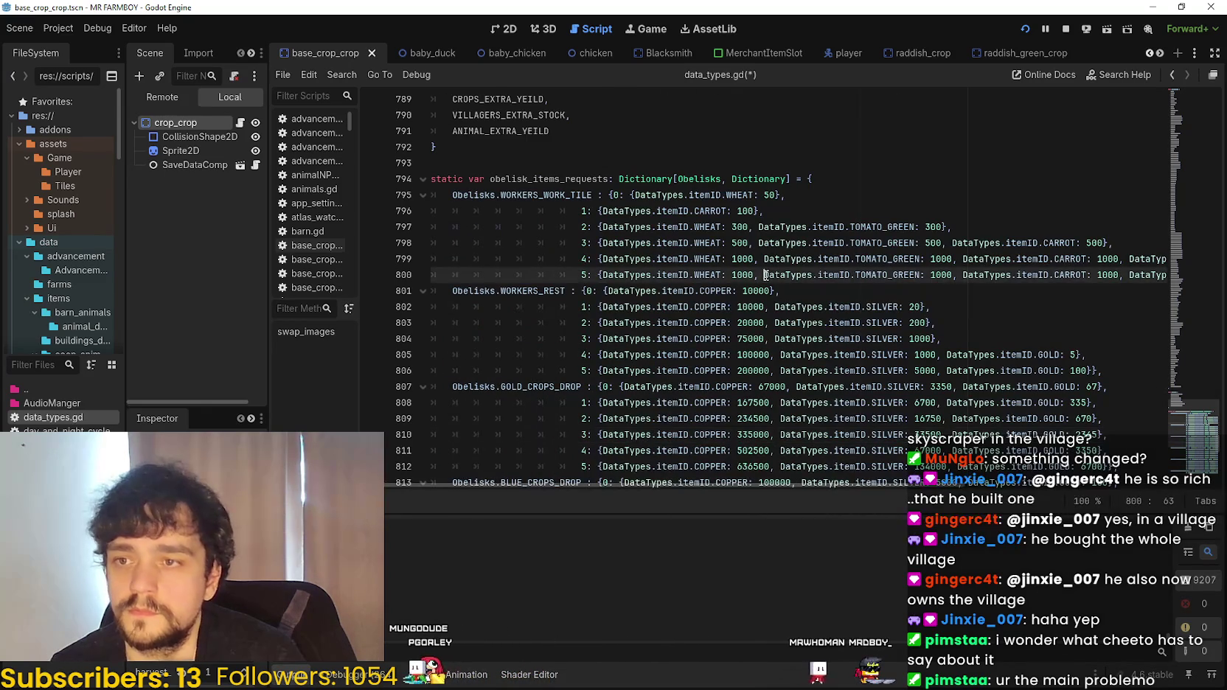
pyautogui.hotkey('ctrl', 's')
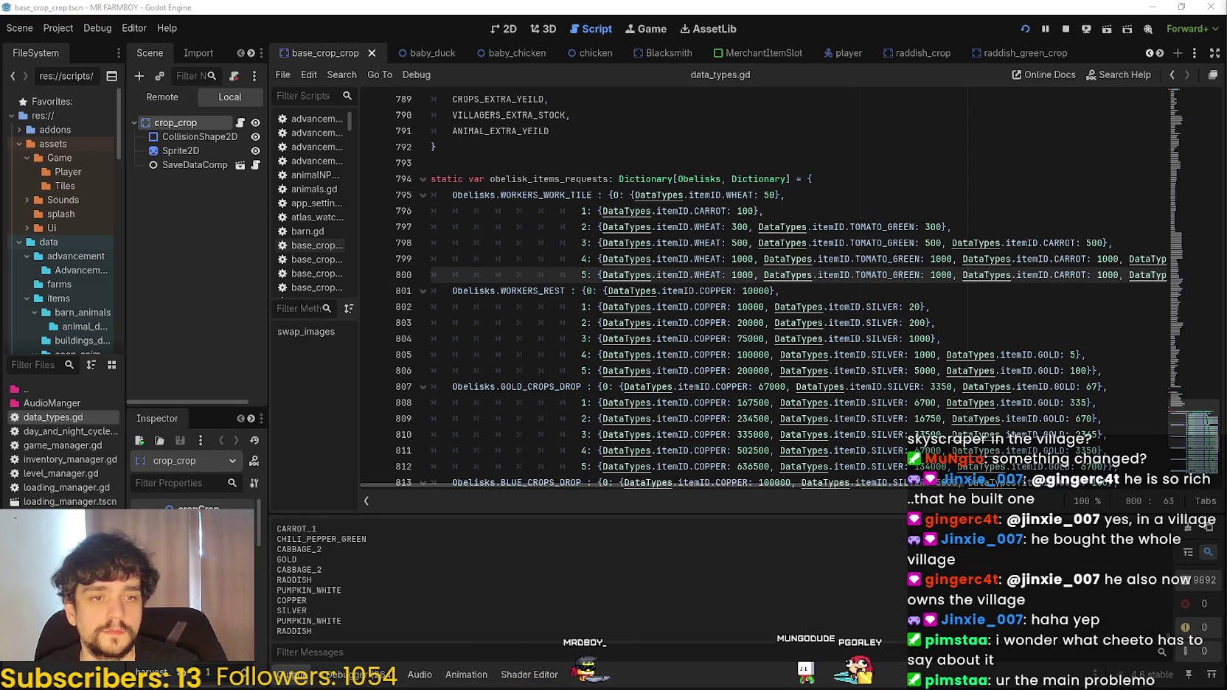
# - Switch to the Casterlabs chat dashboard and move its window up and left
pyautogui.hotkey('alt', 'Tab')
pyautogui.moveTo(587, 208); pyautogui.dragTo(470, 145)
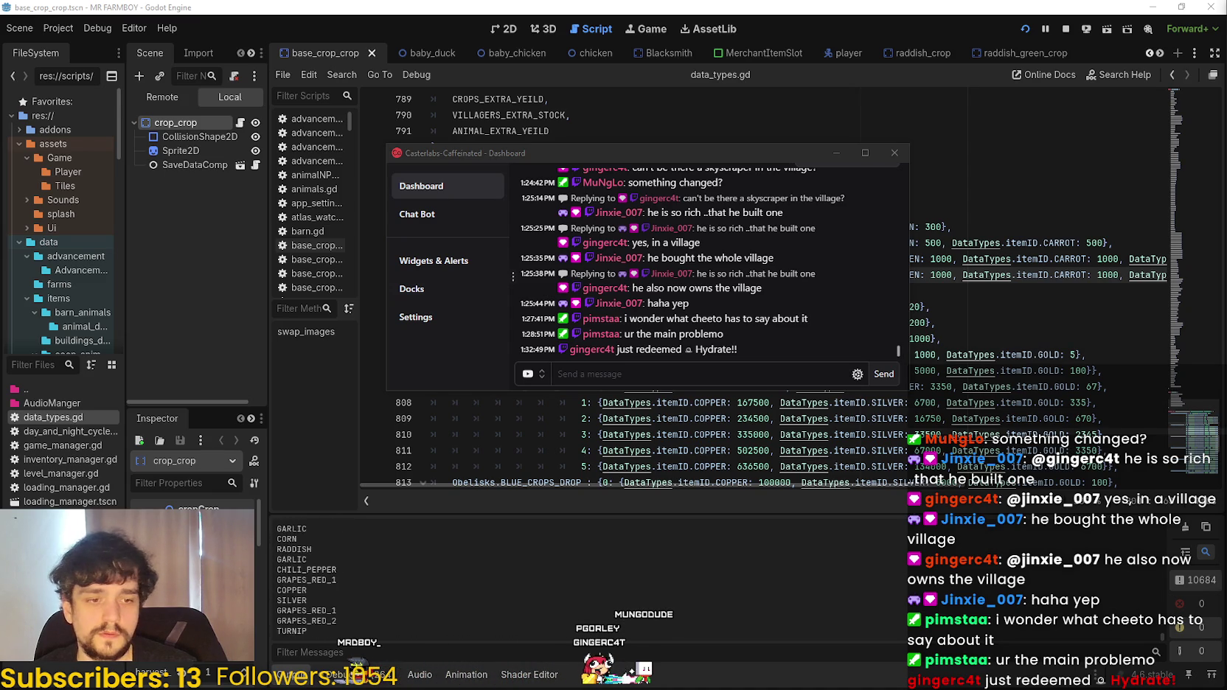
# - Type test text 'tye' with Kick selected, then switch the chat send target to YouTube
pyautogui.click(537, 388)
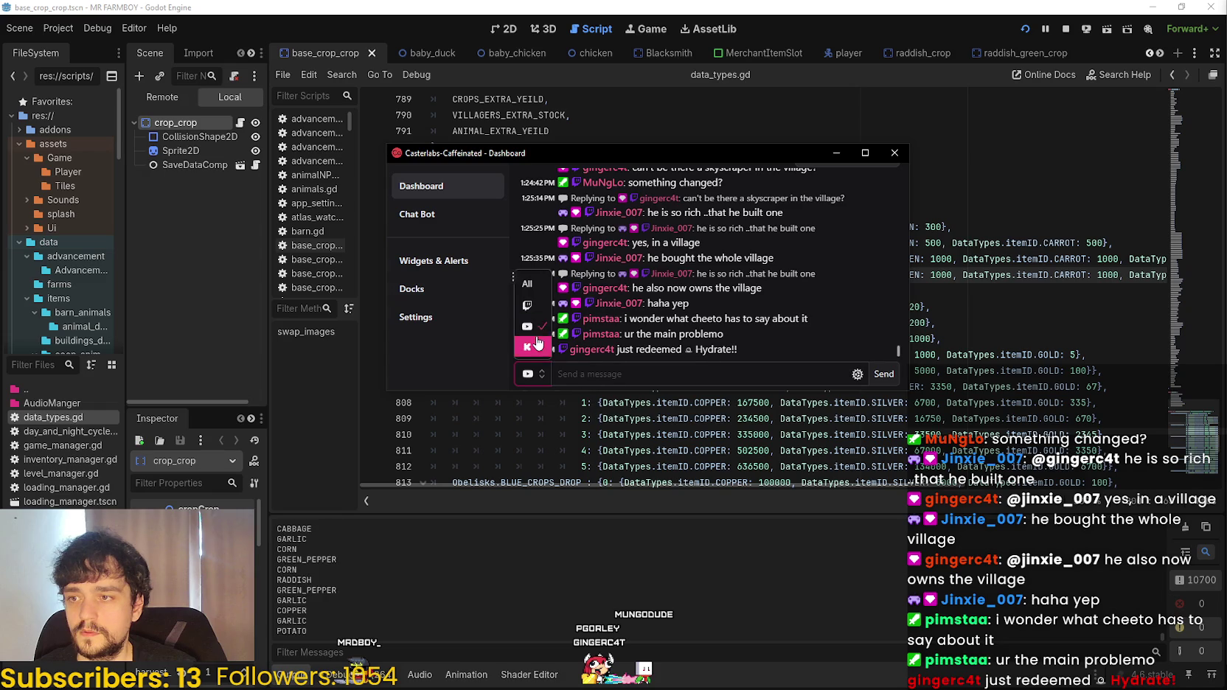
pyautogui.click(528, 348)
pyautogui.write('tye')
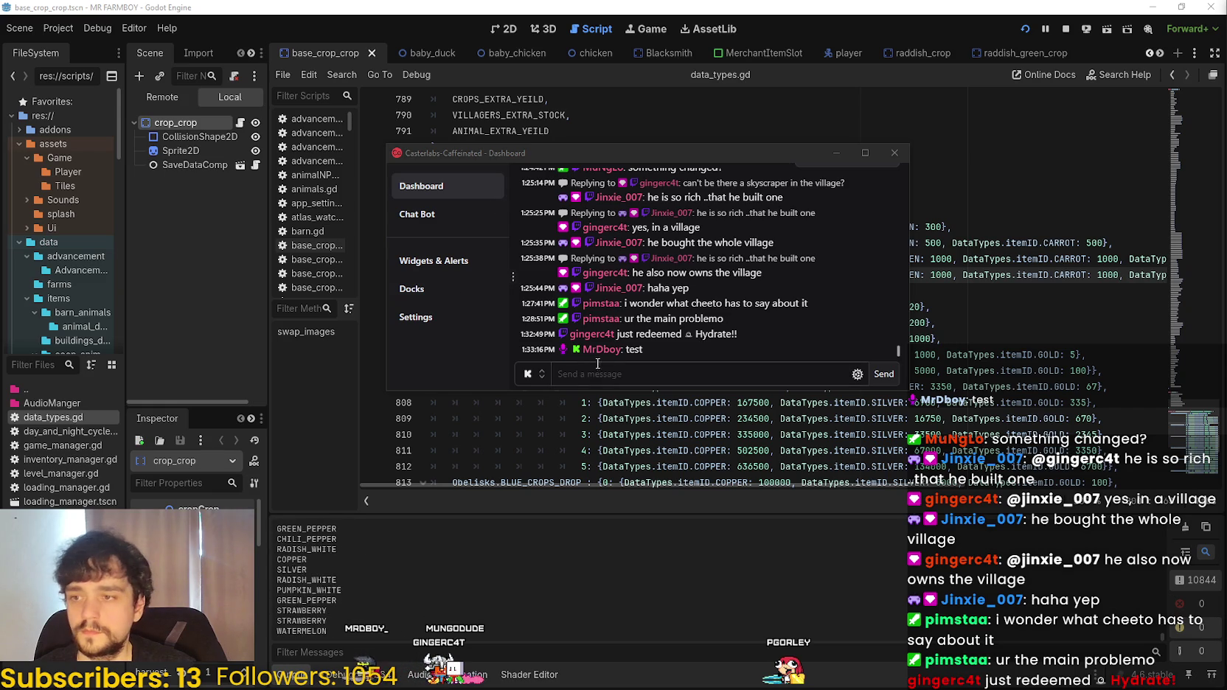
pyautogui.click(529, 377)
pyautogui.click(527, 327)
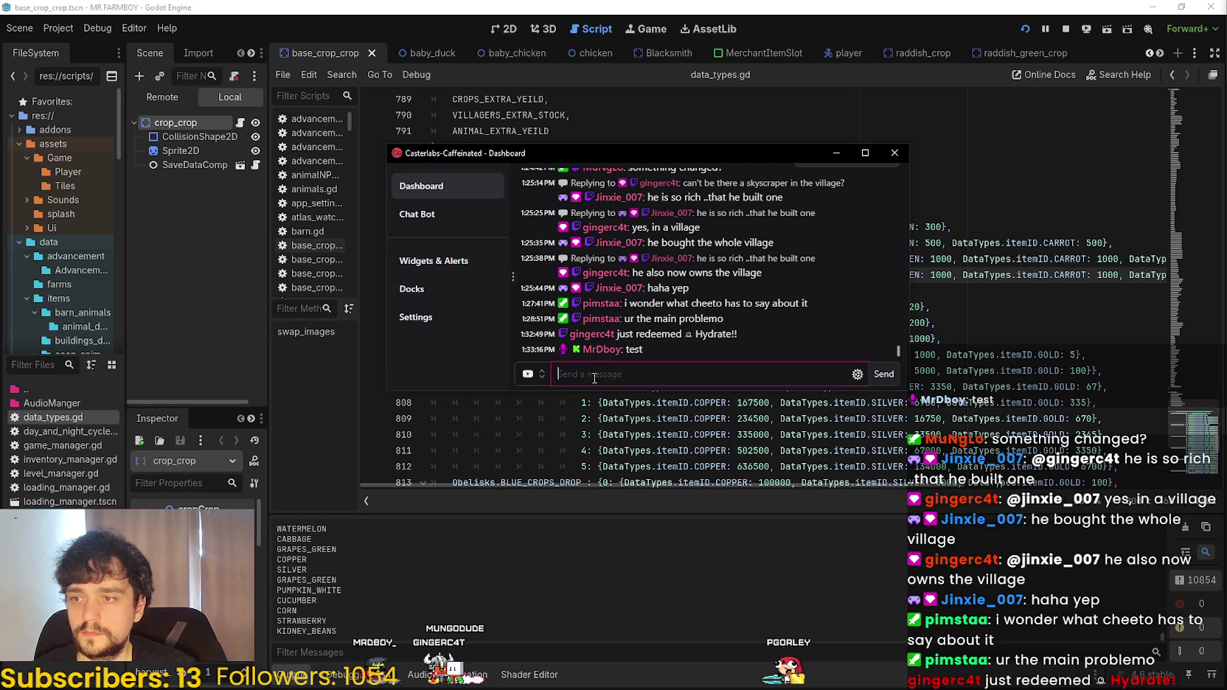
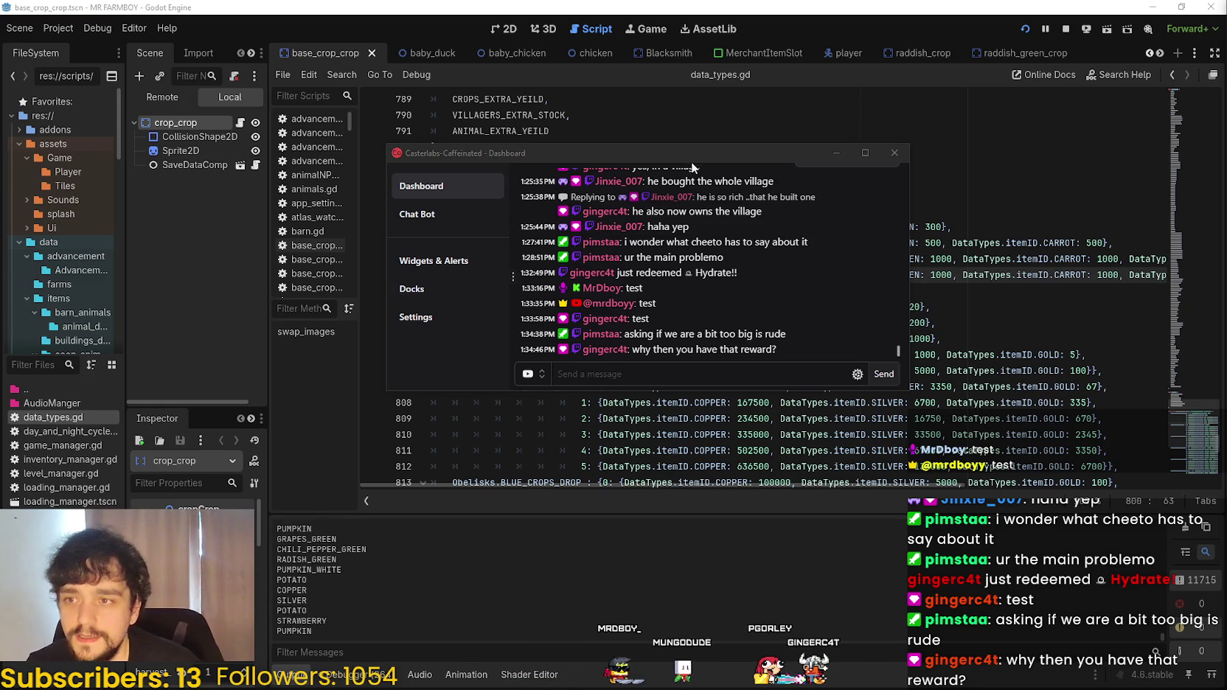
# - Minimize the Casterlabs Caffeinated dashboard so Godot's data_types.gd shows again
pyautogui.press('super+Down')
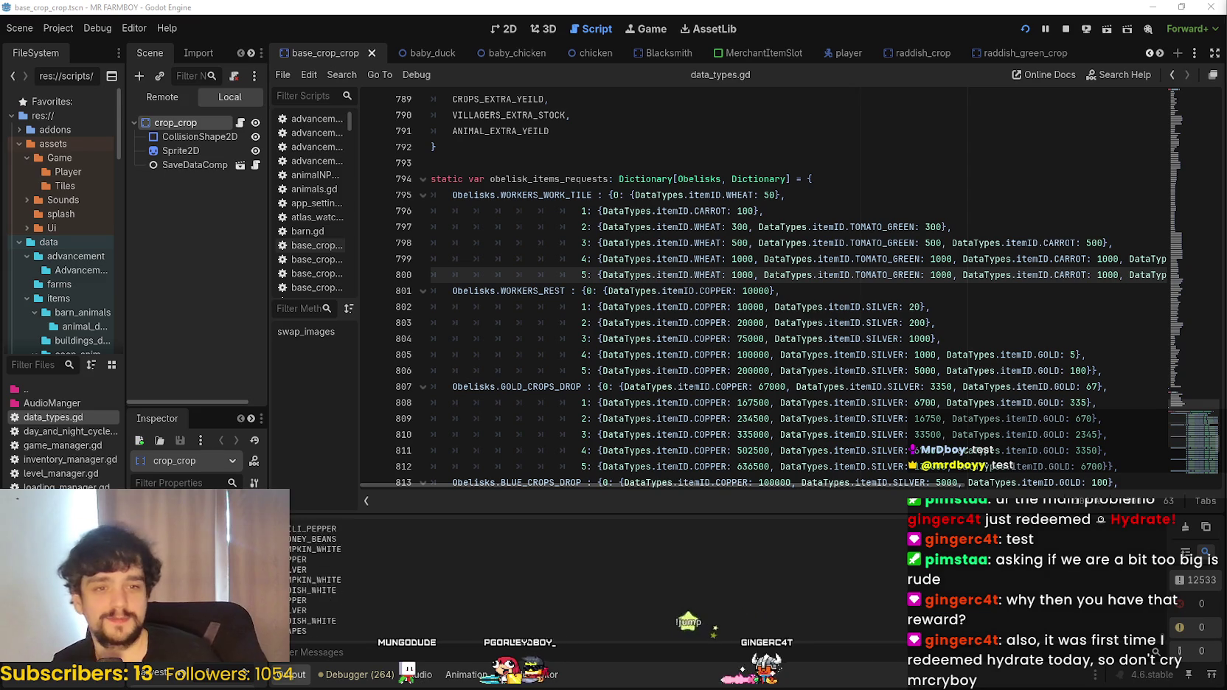
# - Check the WORKERS_REST tiers around lines 800–802, then bring the YouTube video window forward
pyautogui.click(871, 308)
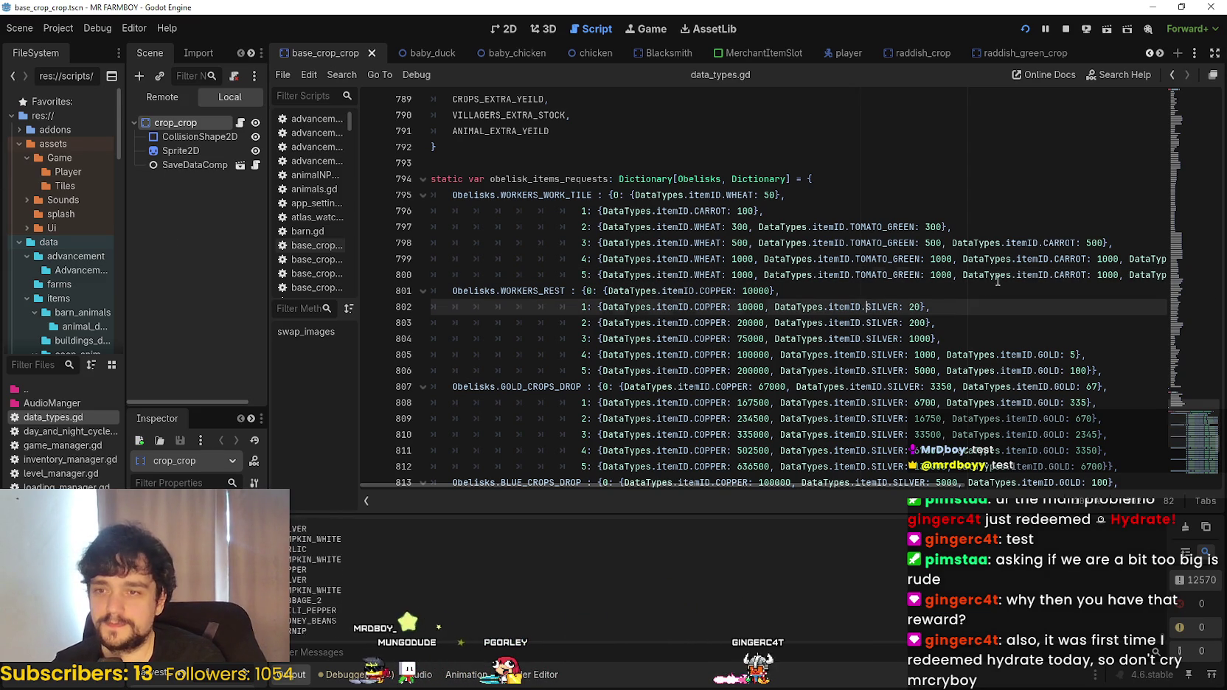
pyautogui.click(994, 276)
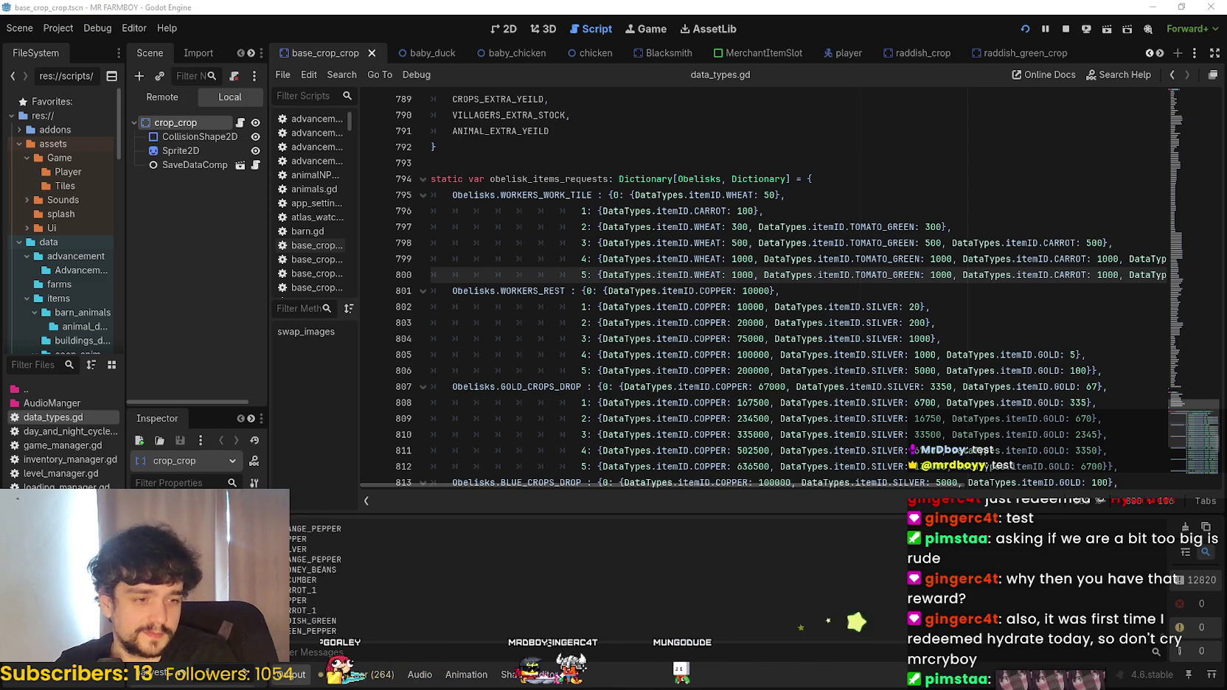
pyautogui.hotkey('alt', 'Tab')
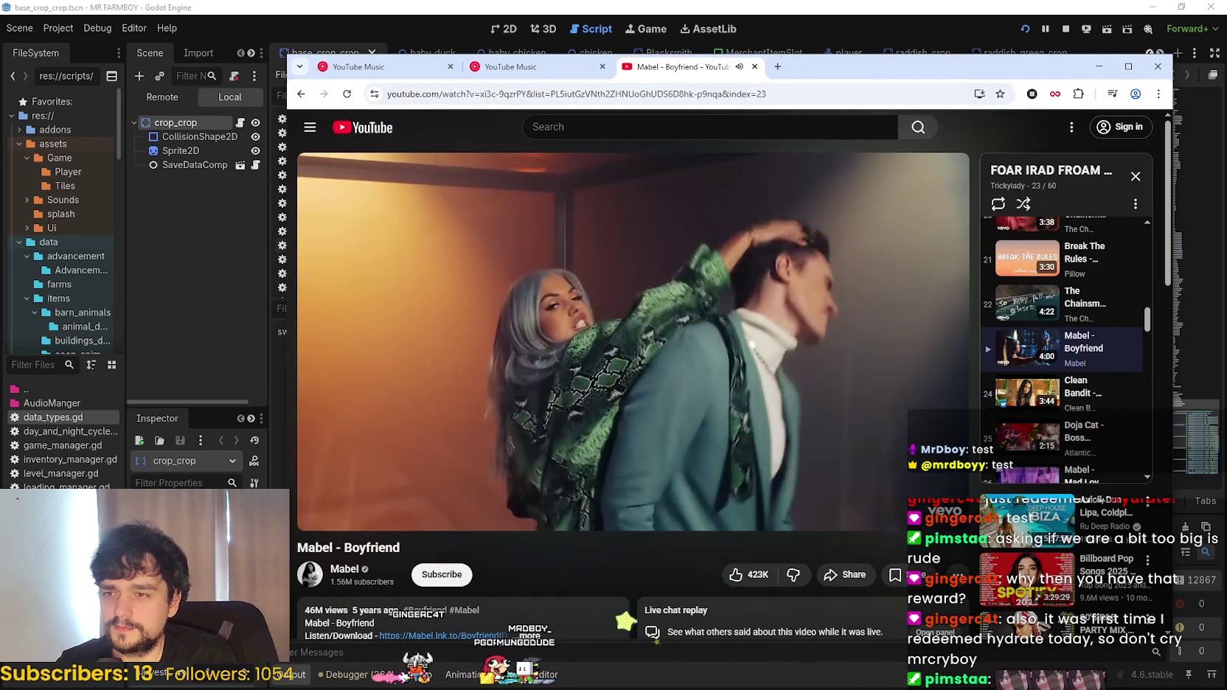
# - Skip YouTube to the next playlist video with Shift+N, then minimize Chrome
pyautogui.moveTo(963, 386)
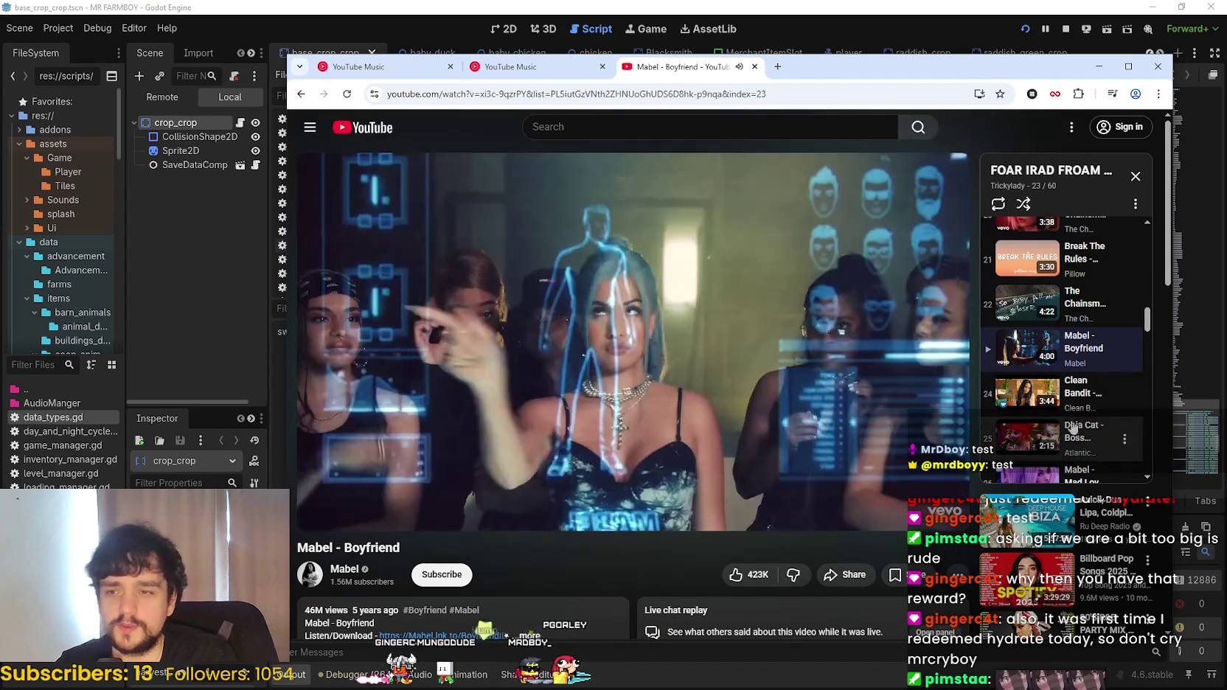
pyautogui.scroll(-2, 598, 533)
pyautogui.scroll(1, 598, 534)
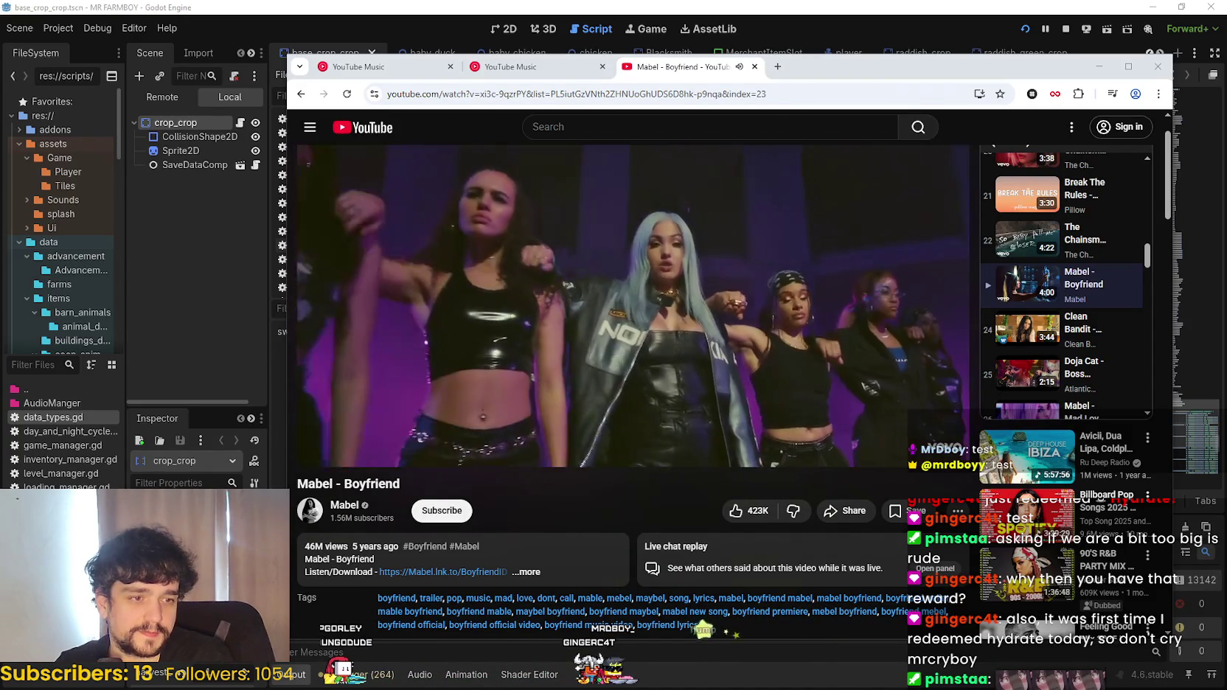
pyautogui.moveTo(626, 380)
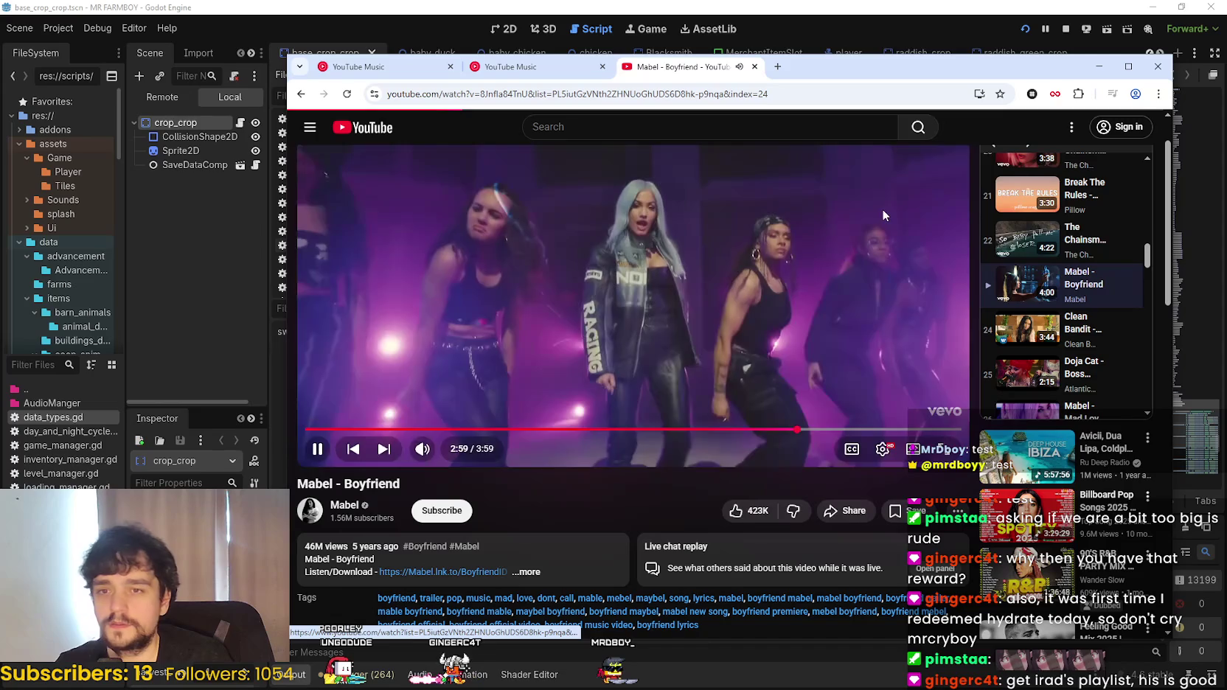
pyautogui.hotkey('shift', 'n')
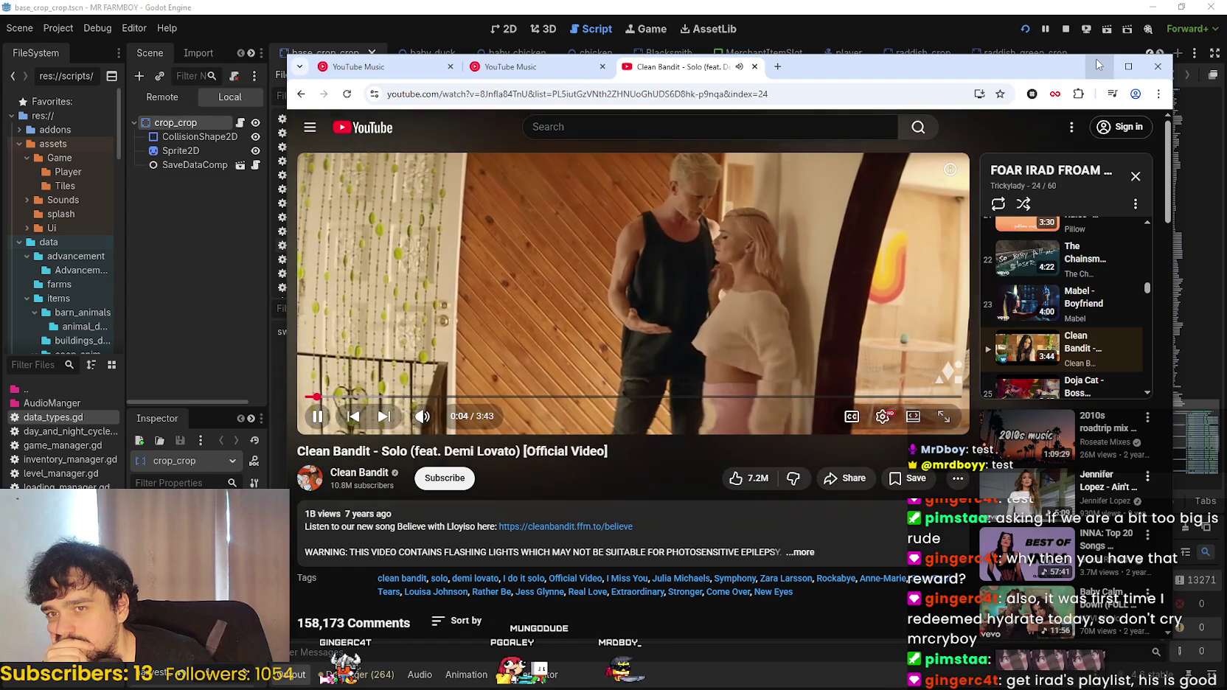
pyautogui.click(1096, 58)
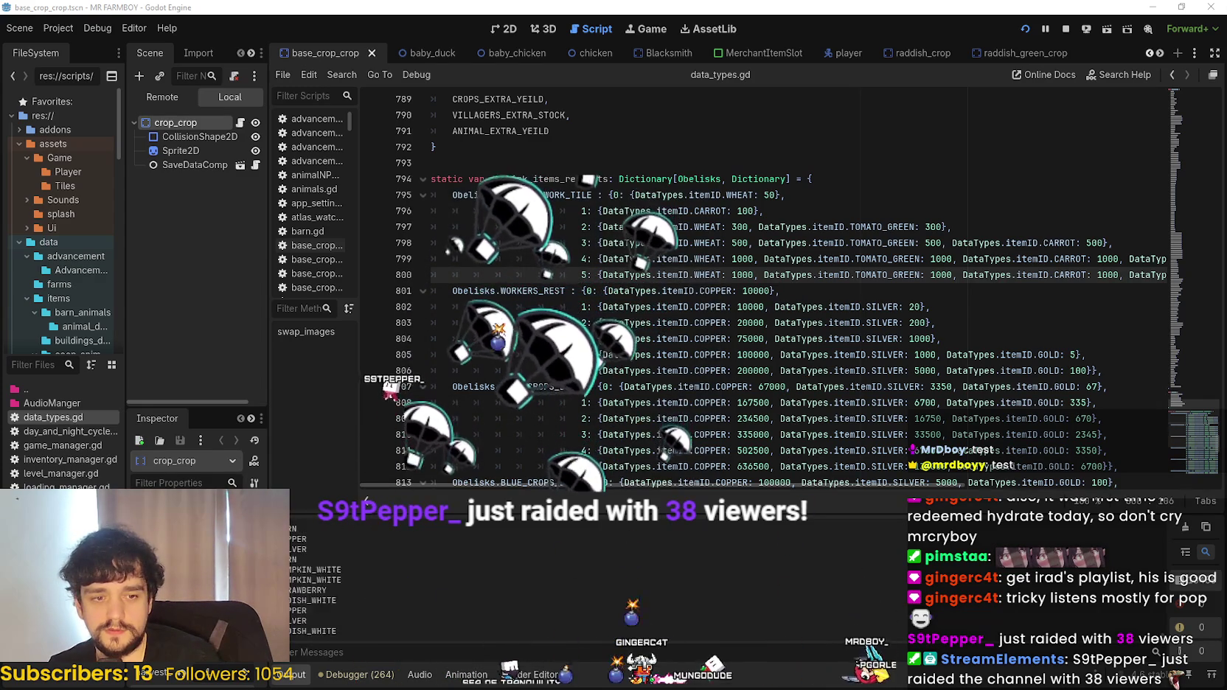
# - Add the LOFI Music Collection folder to VLC's playlist and minimize File Explorer
pyautogui.press('super+e')
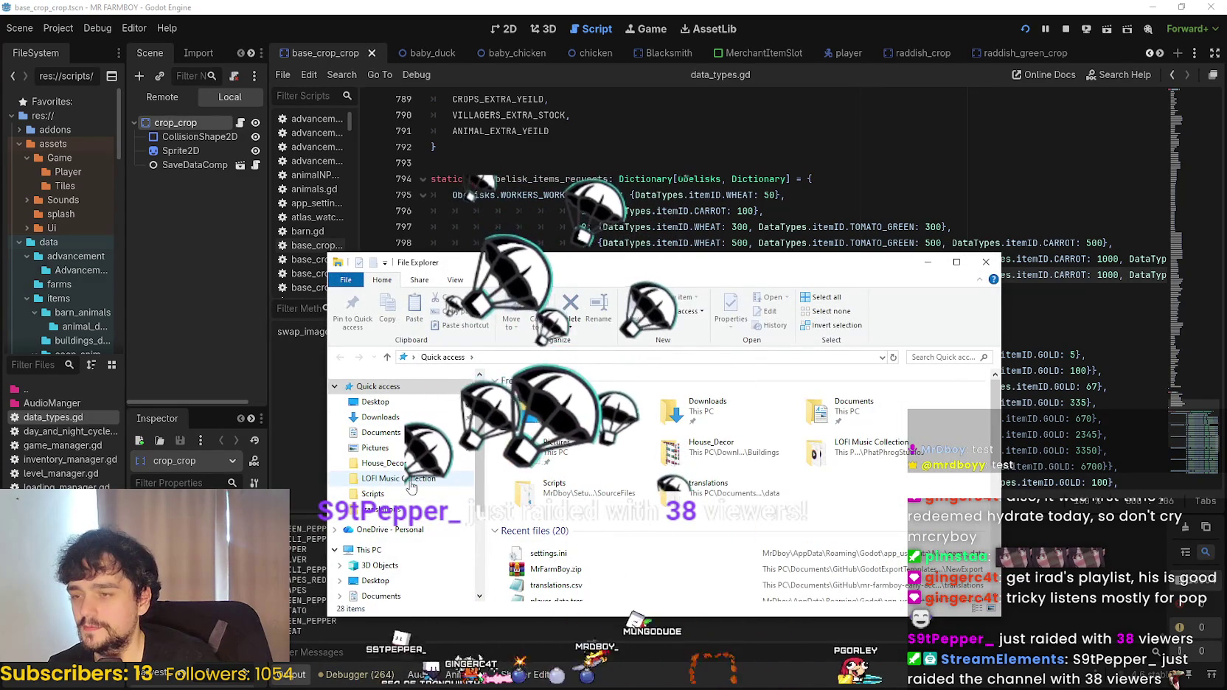
pyautogui.rightClick(412, 487)
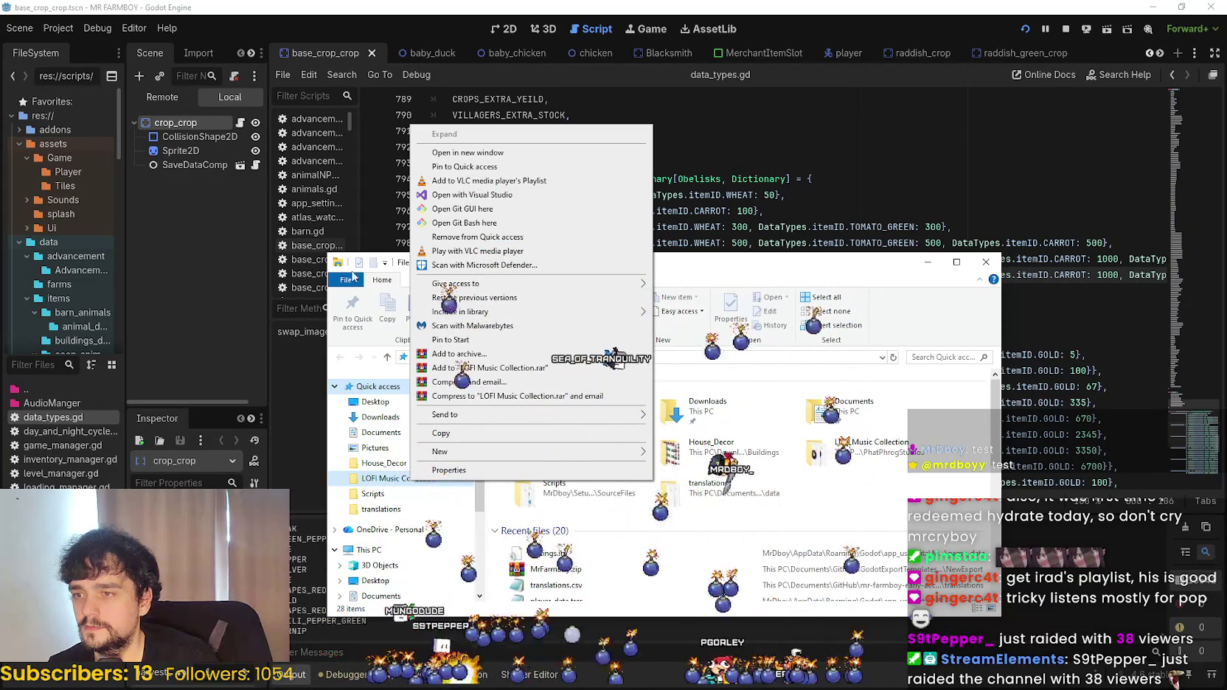
pyautogui.click(491, 183)
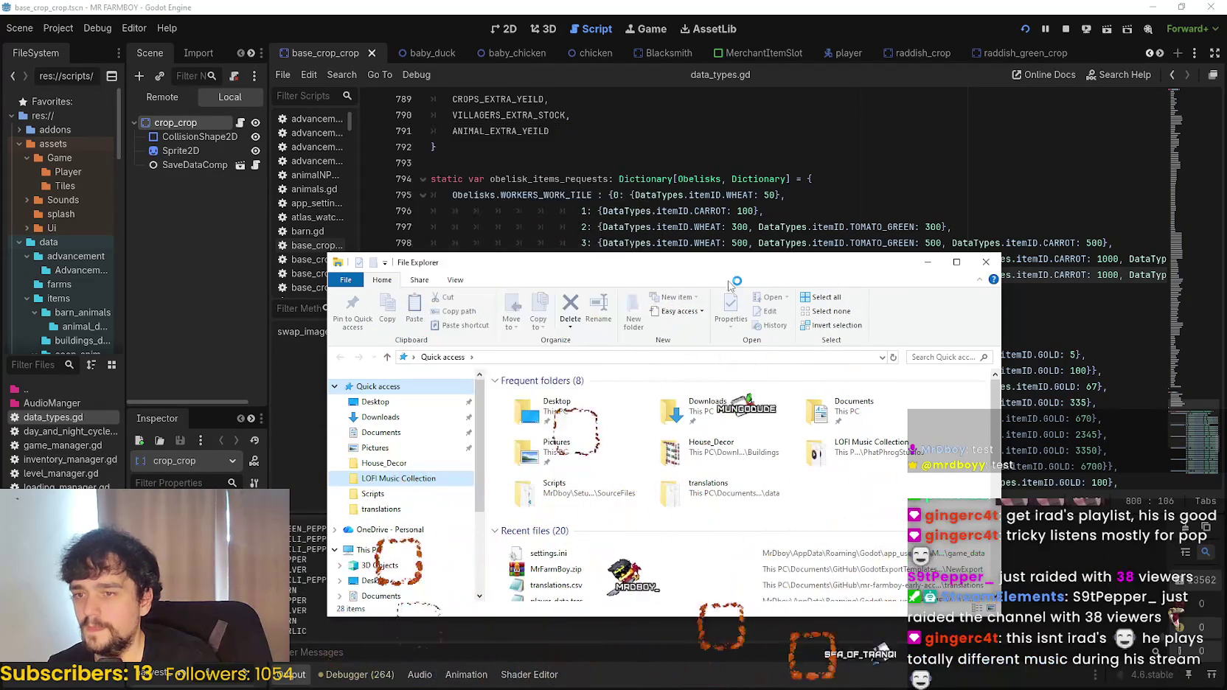
pyautogui.click(929, 263)
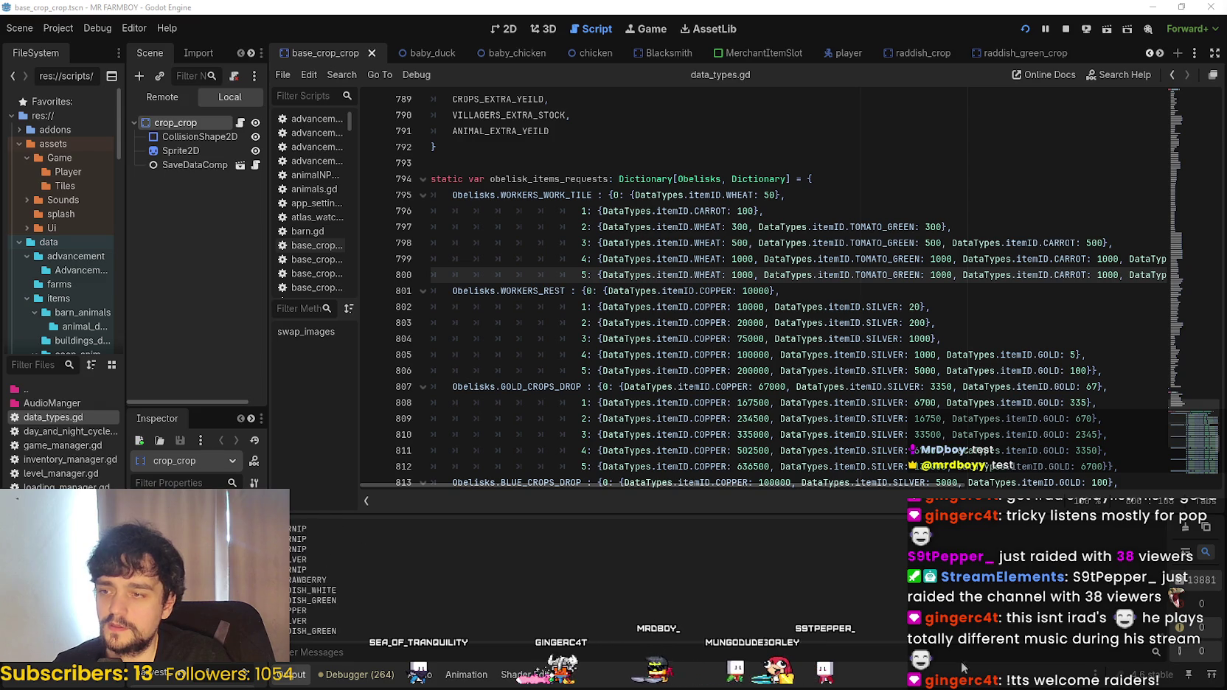
pyautogui.click(826, 259)
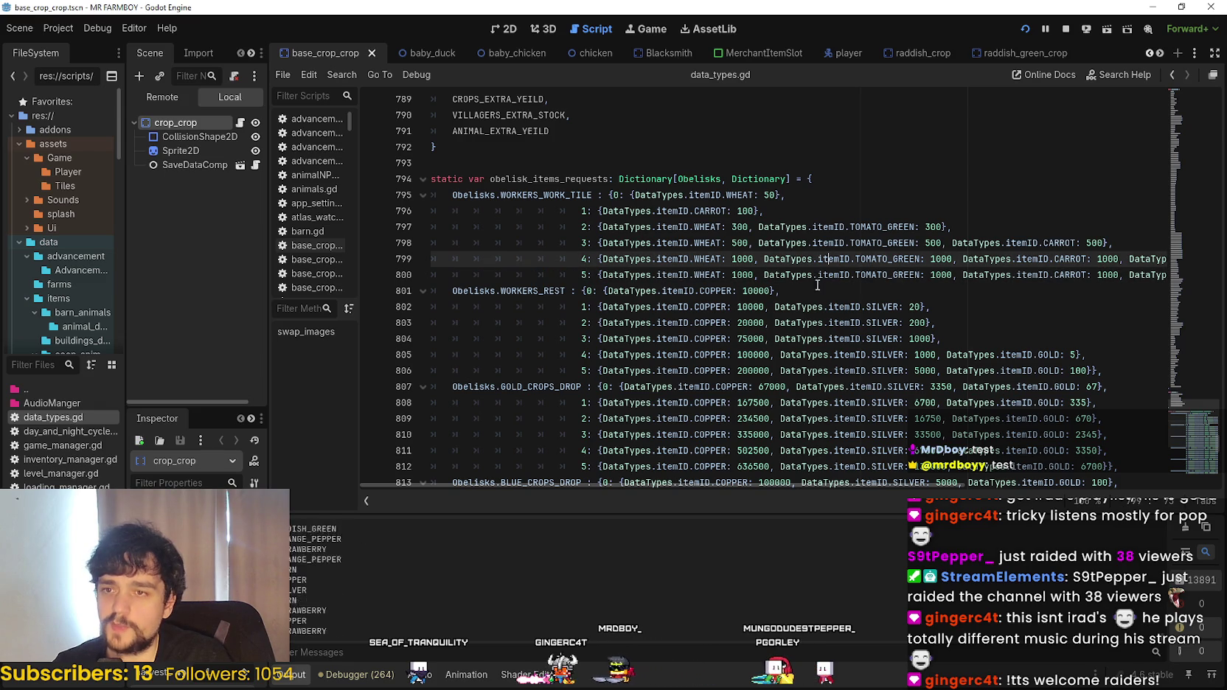
# - Search the whole project in Find in Files for 'print(DataType.ItemId'
pyautogui.click(743, 352)
pyautogui.hotkey('ctrl', 'shift', 'f')
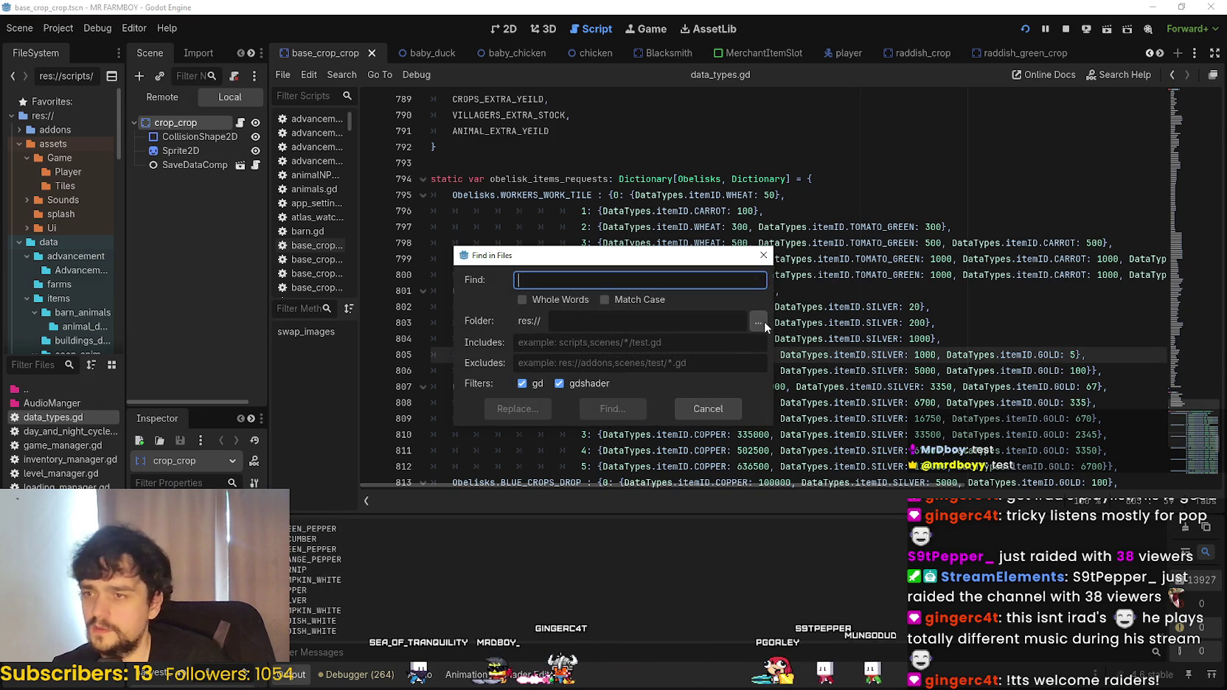
pyautogui.write('print(')
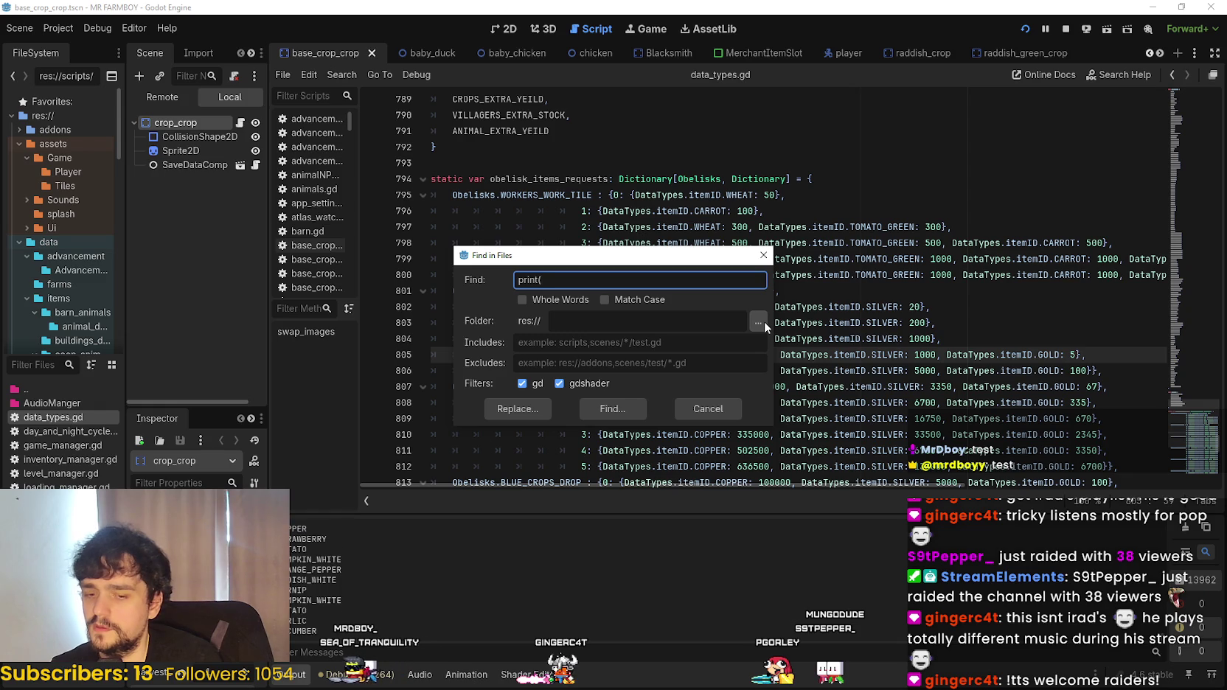
pyautogui.write('DataType.ItemId')
pyautogui.press('Return')
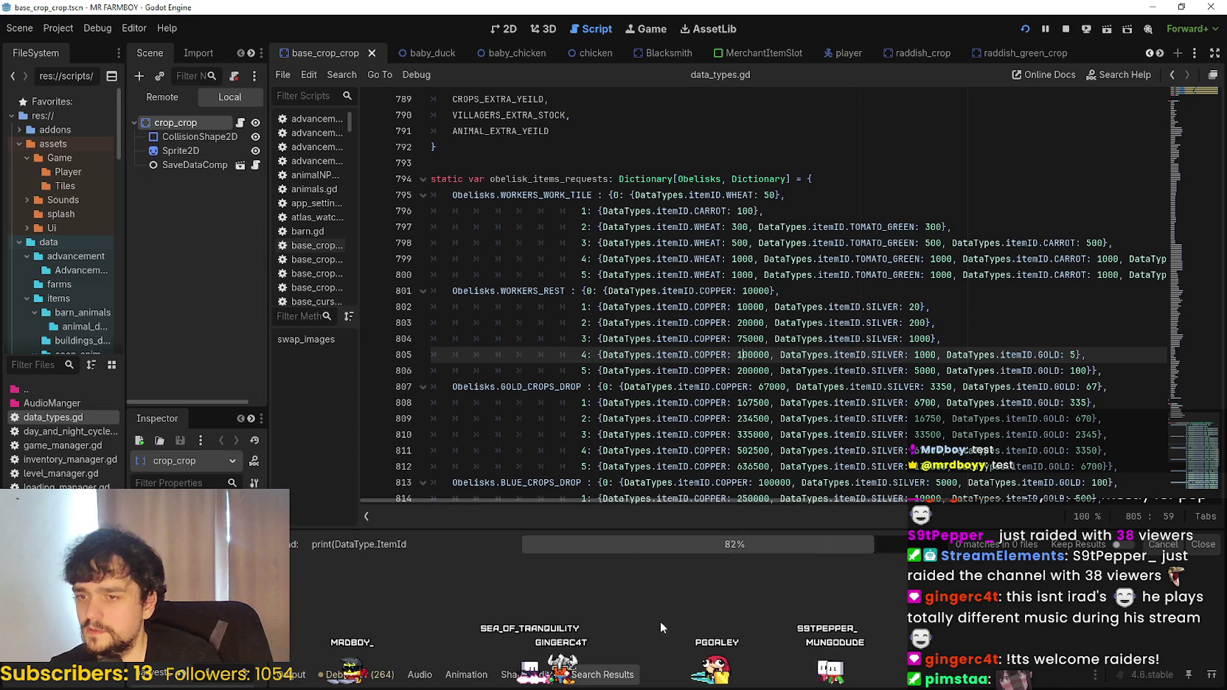
pyautogui.click(498, 430)
# - Rerun the search as 'print(DataTypes.itemID' and open the store_npc.gd line 372 match
pyautogui.doubleClick(679, 339)
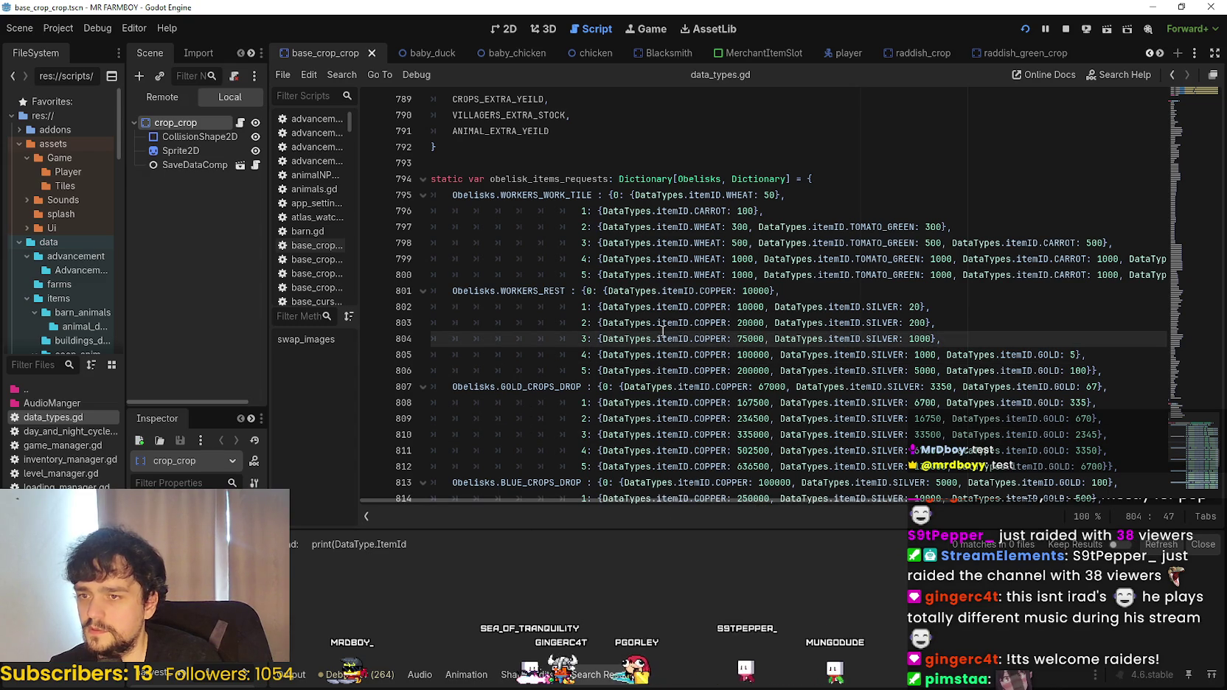
pyautogui.moveTo(679, 339); pyautogui.dragTo(636, 340)
pyautogui.hotkey('ctrl', 'shift', 'f')
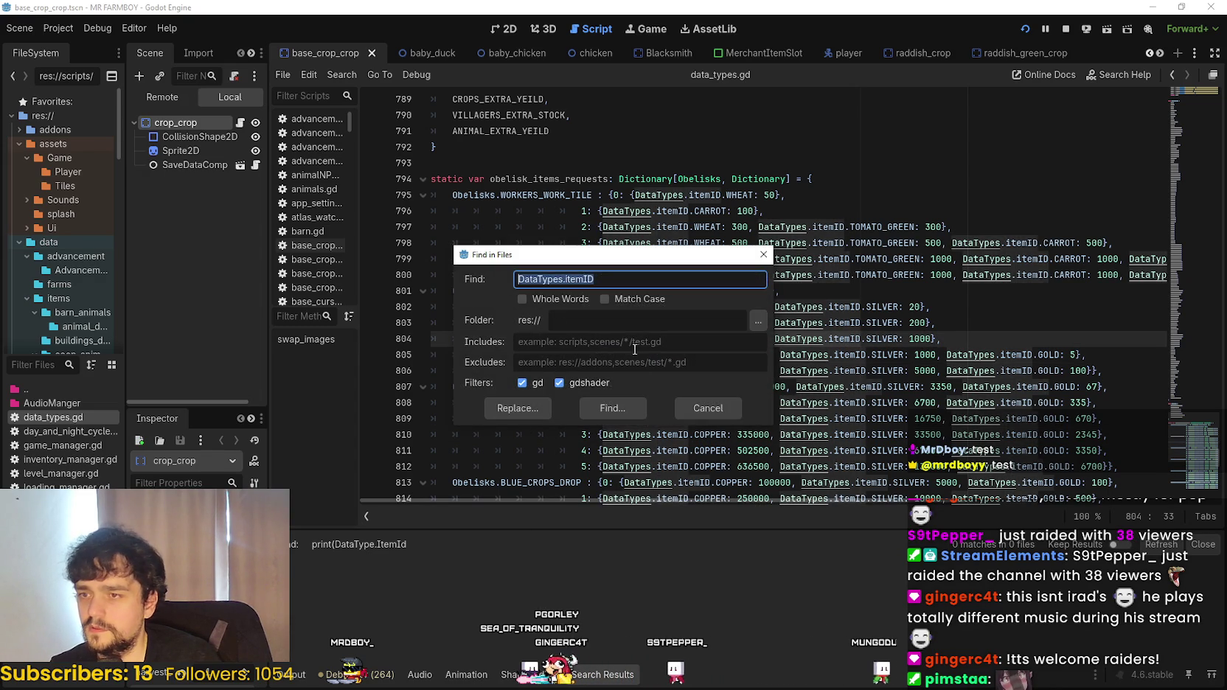
pyautogui.hotkey('ctrl', 'a')
pyautogui.write('print(*')
pyautogui.press('BackSpace')
pyautogui.write('DataTypes.itemID')
pyautogui.press('Return')
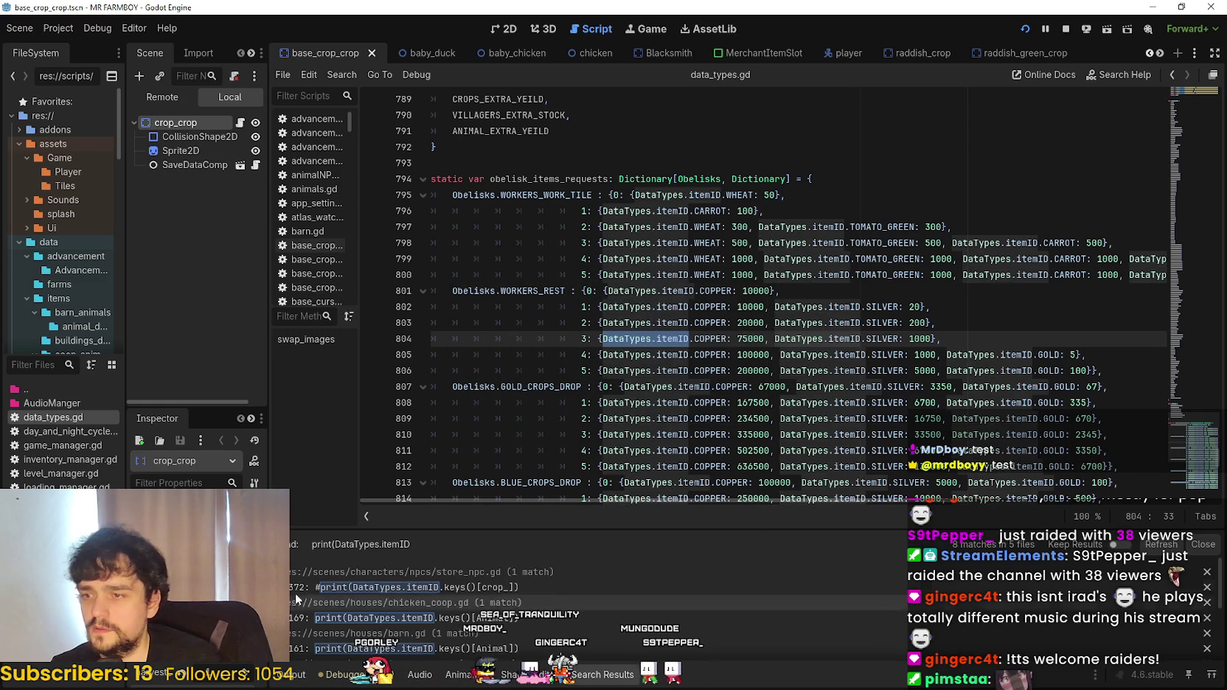
pyautogui.click(586, 584)
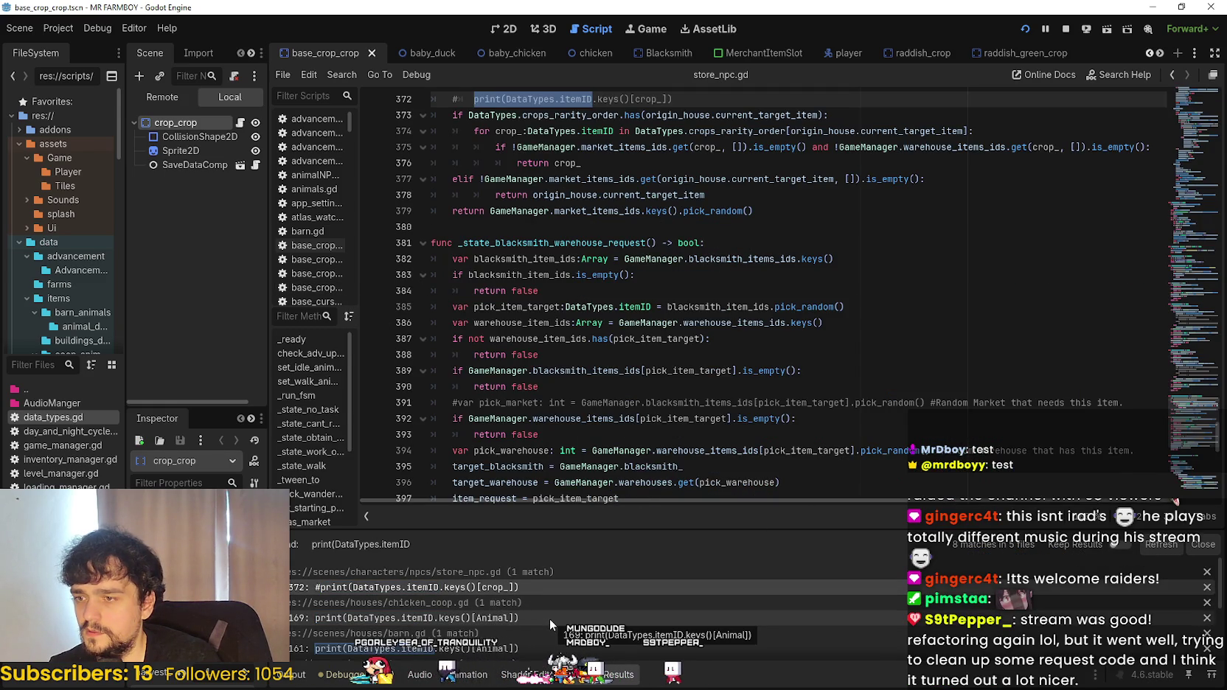
# - Inspect the chicken_coop.gd line 169 and grid_helper.gd line 85 print matches
pyautogui.click(550, 618)
pyautogui.scroll(1, 483, 252)
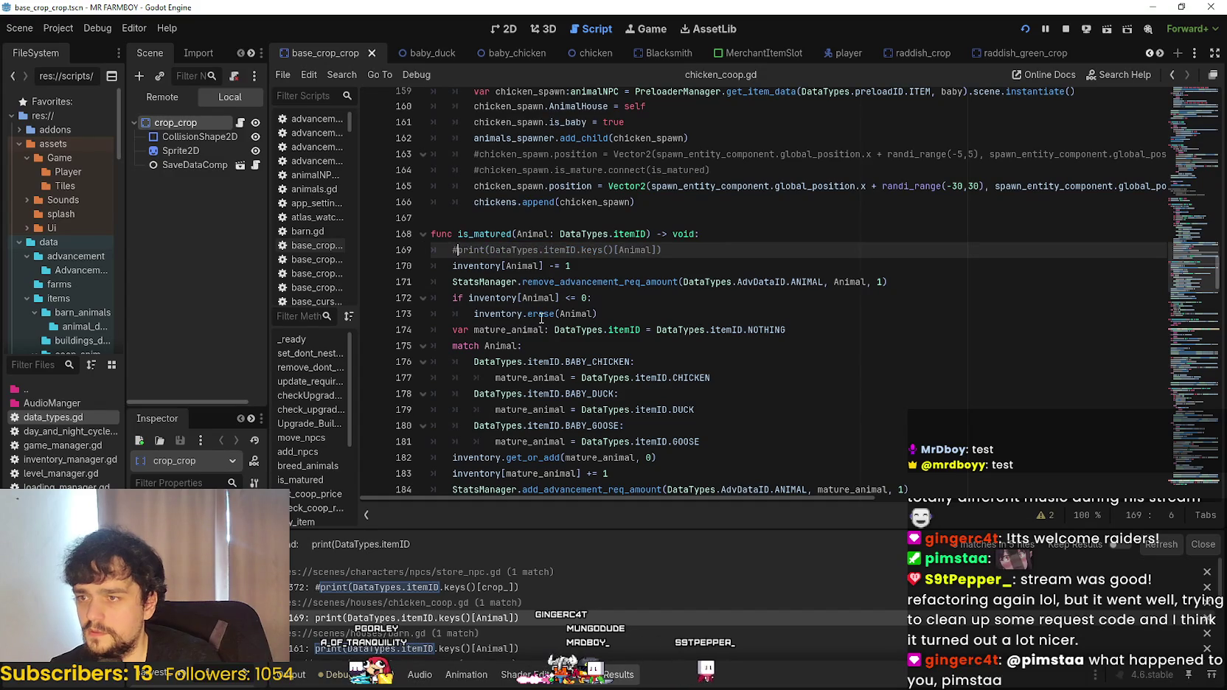
pyautogui.scroll(-3, 541, 318)
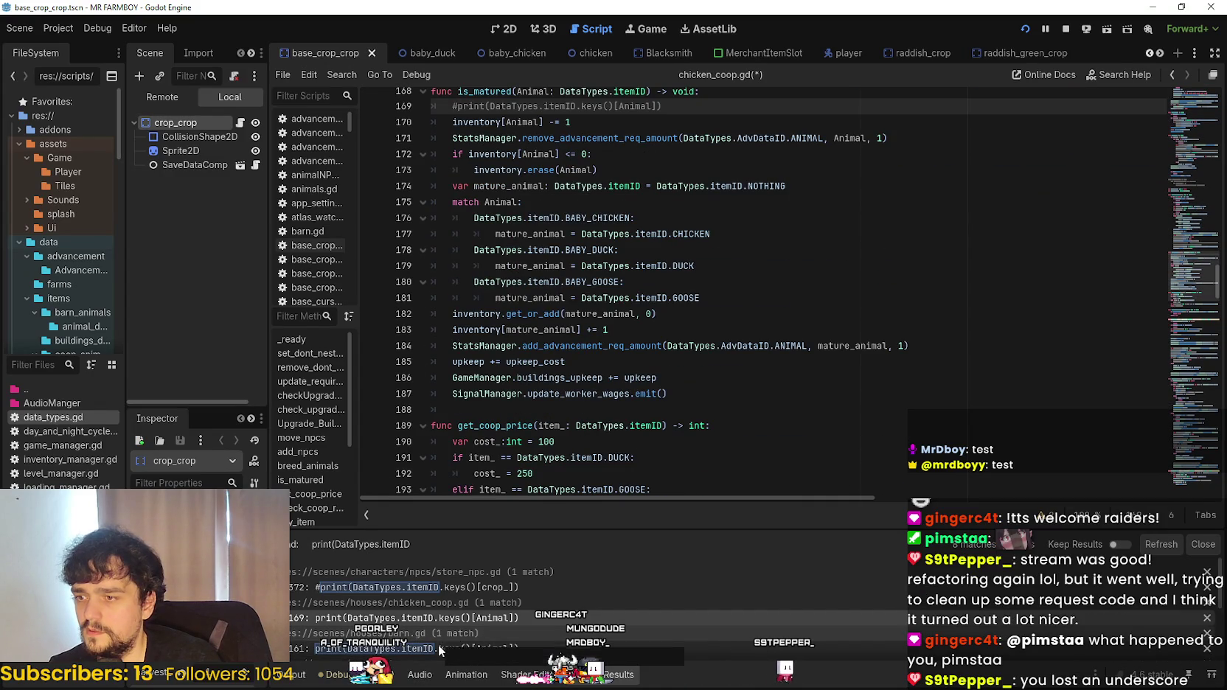
pyautogui.scroll(-1, 438, 645)
pyautogui.click(446, 640)
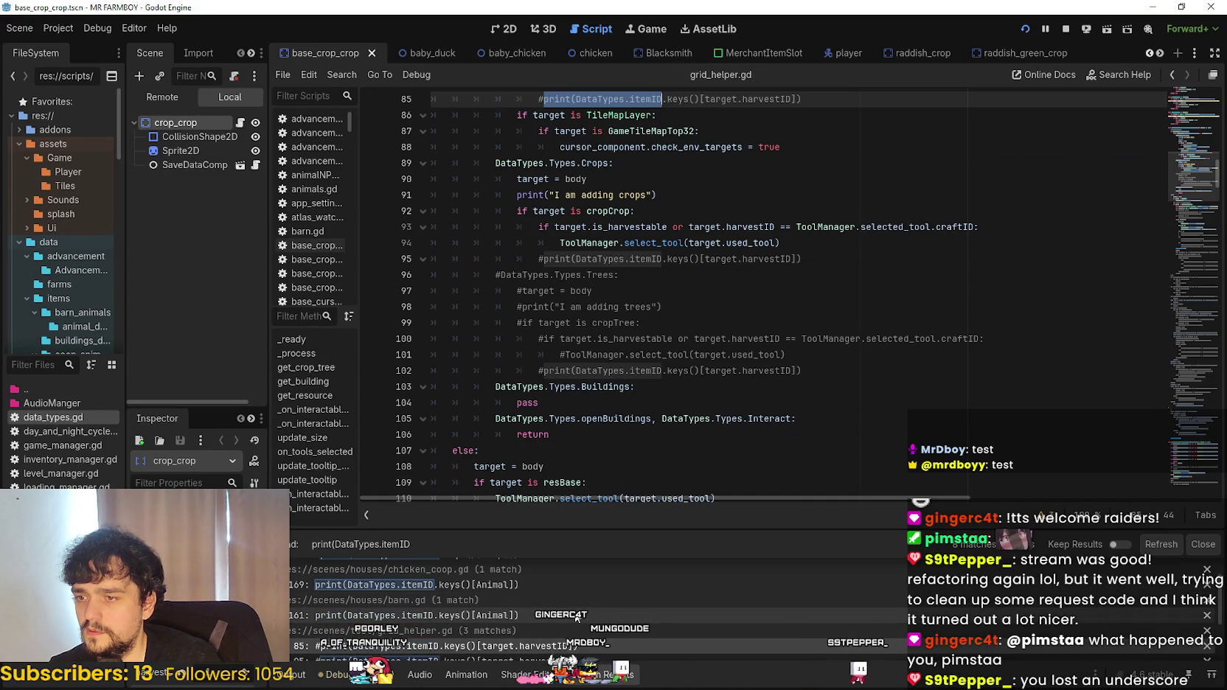
pyautogui.scroll(-1, 565, 607)
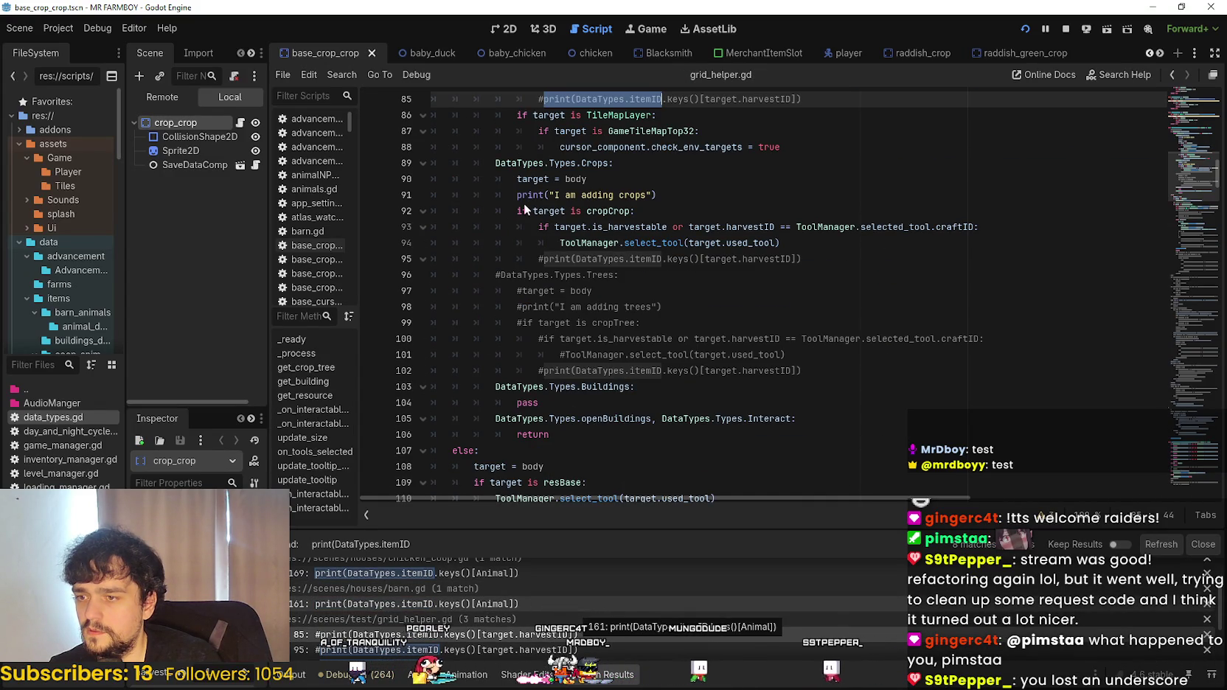
# - Comment out the debug print on barn.gd line 161 and stop the running game
pyautogui.click(413, 604)
pyautogui.click(457, 163)
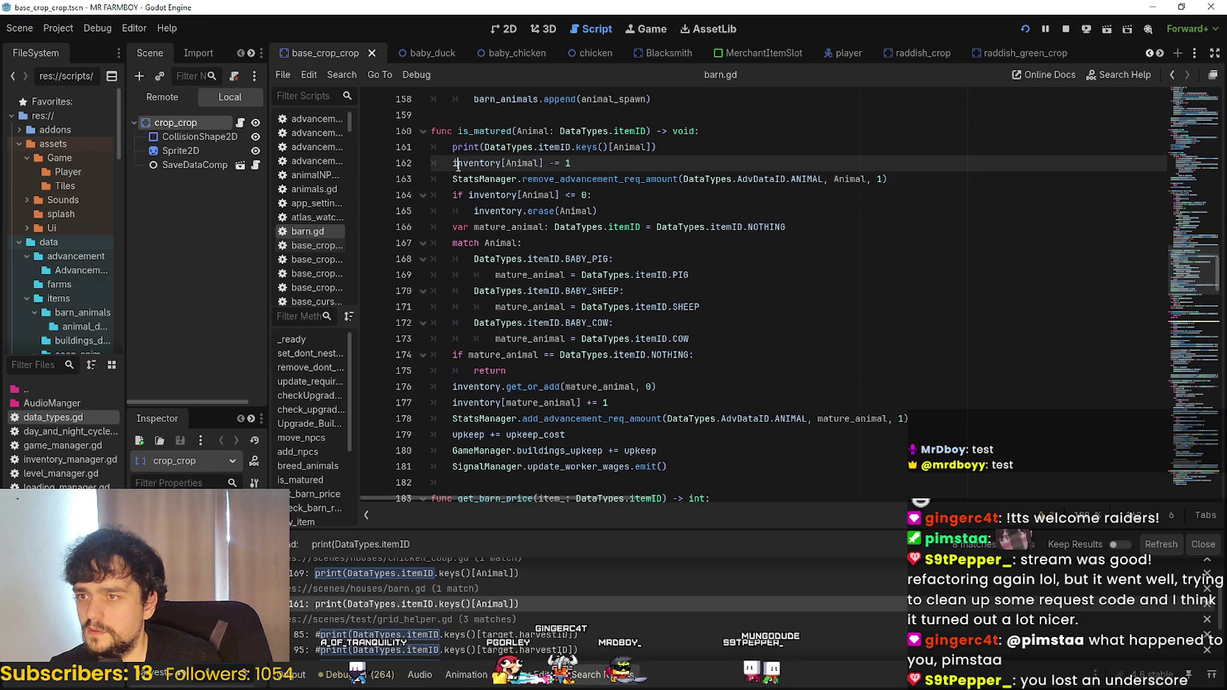
pyautogui.press('Up')
pyautogui.hotkey('ctrl', 'k')
pyautogui.scroll(-1, 537, 644)
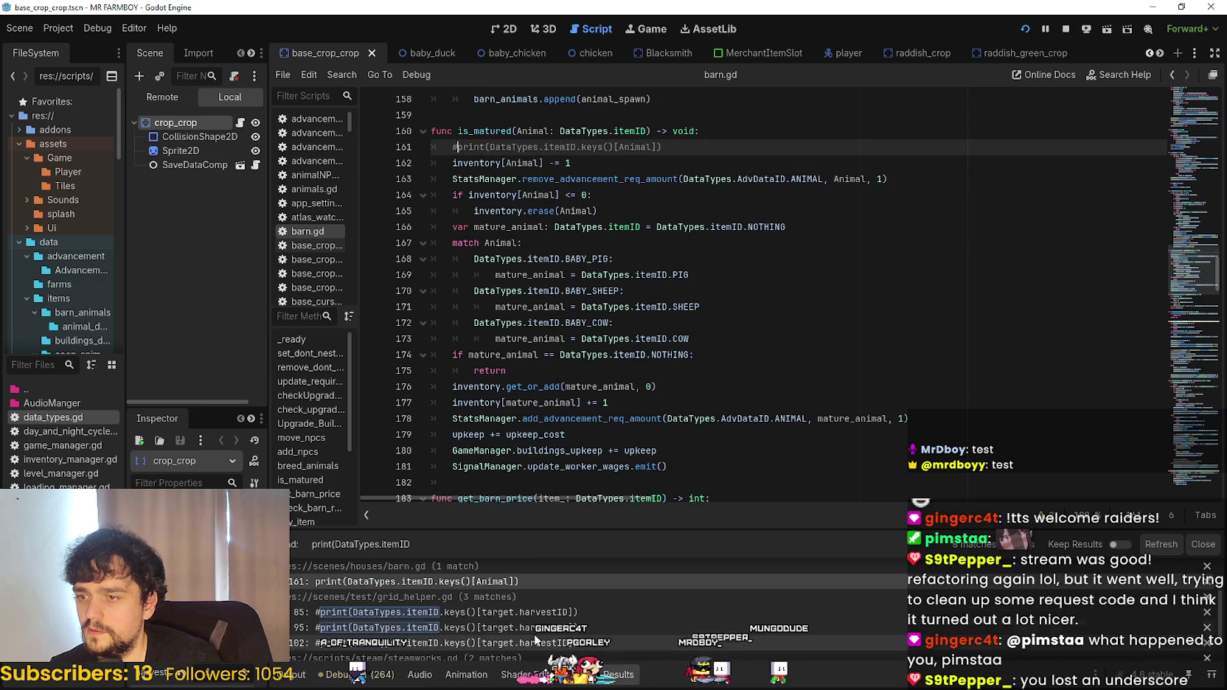
pyautogui.scroll(-3, 512, 629)
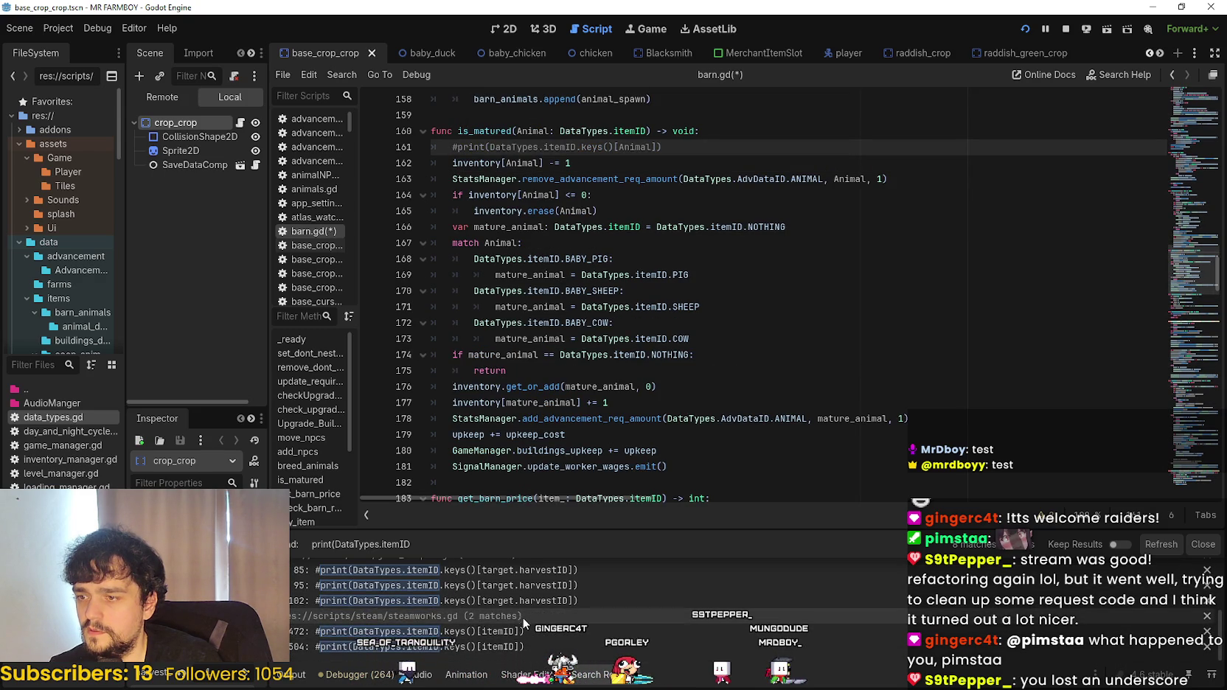
pyautogui.click(1073, 28)
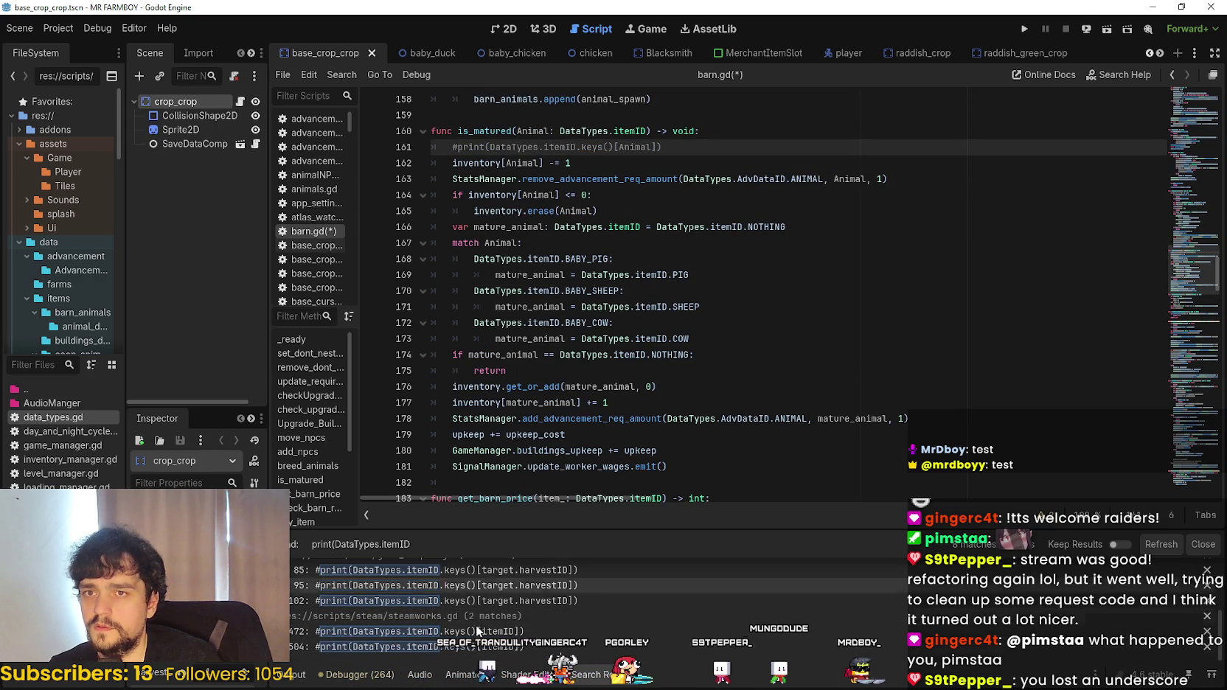
# - Revisit the barn.gd, chicken_coop.gd and store_npc.gd print matches in Search Results
pyautogui.scroll(4, 516, 634)
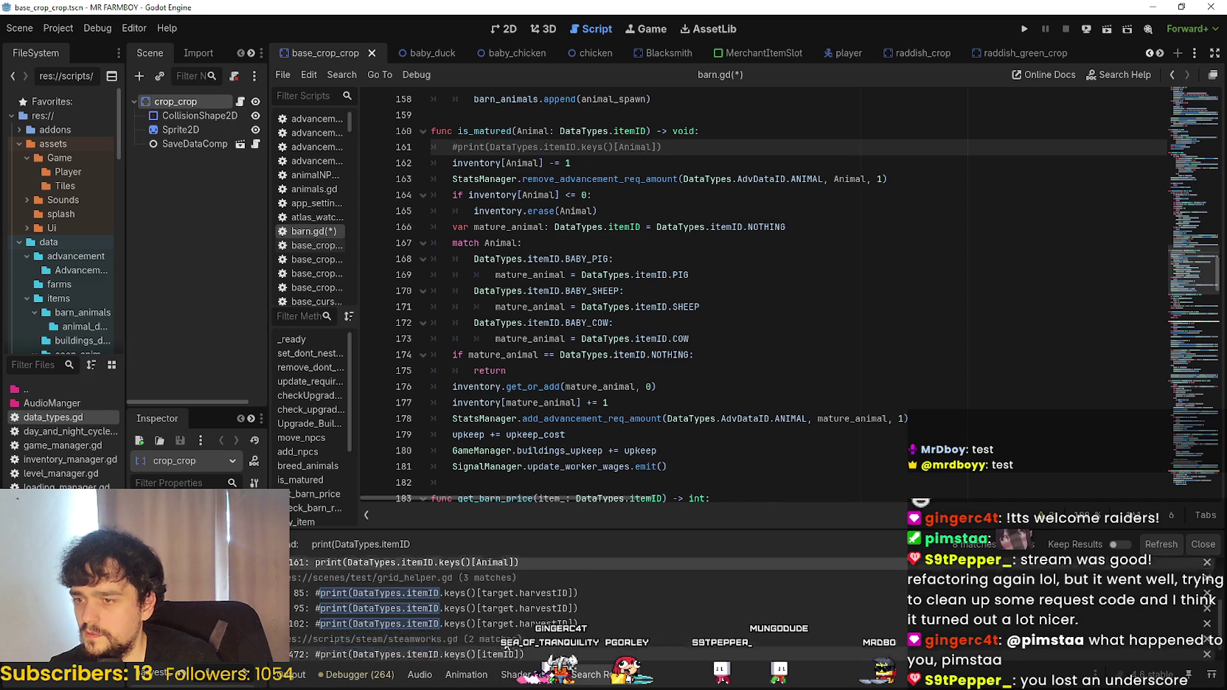
pyautogui.scroll(1, 470, 611)
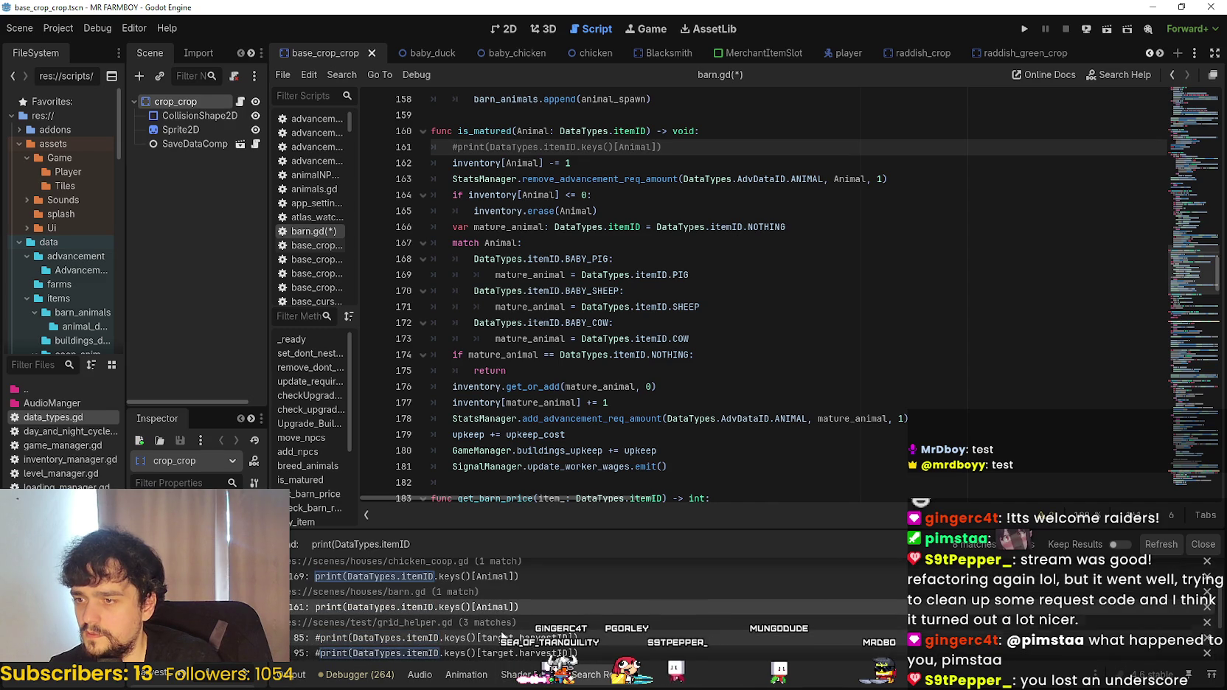
pyautogui.scroll(1, 470, 611)
pyautogui.click(477, 629)
pyautogui.scroll(1, 476, 628)
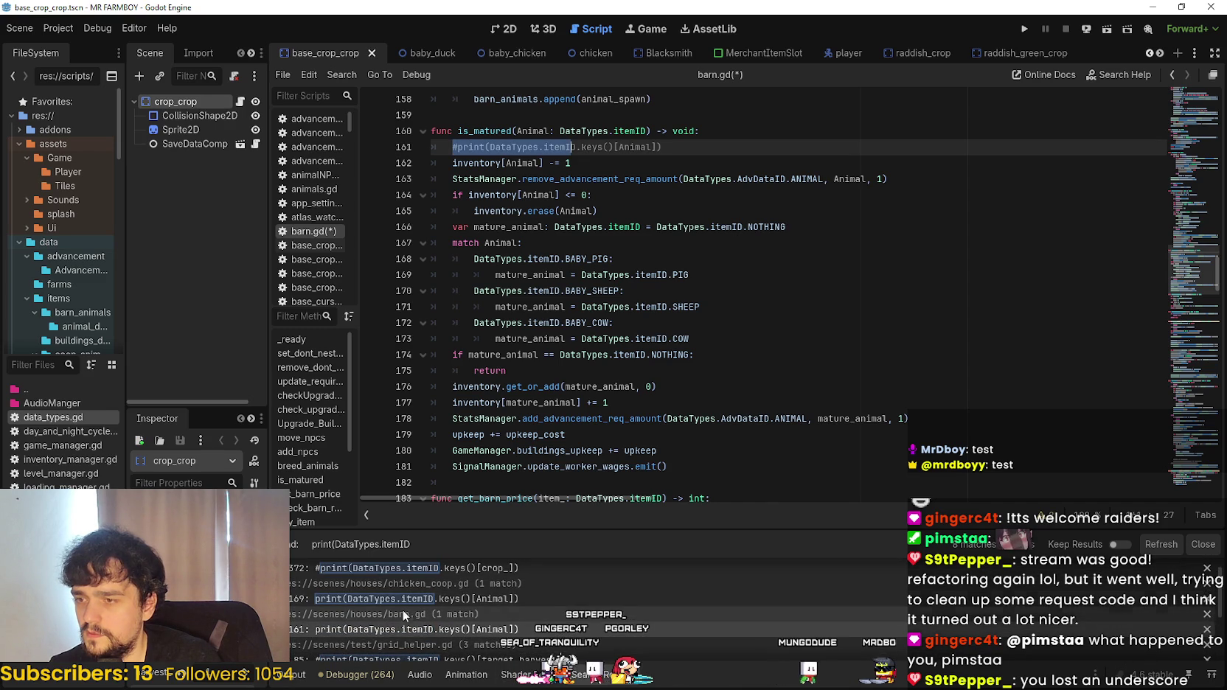
pyautogui.click(417, 618)
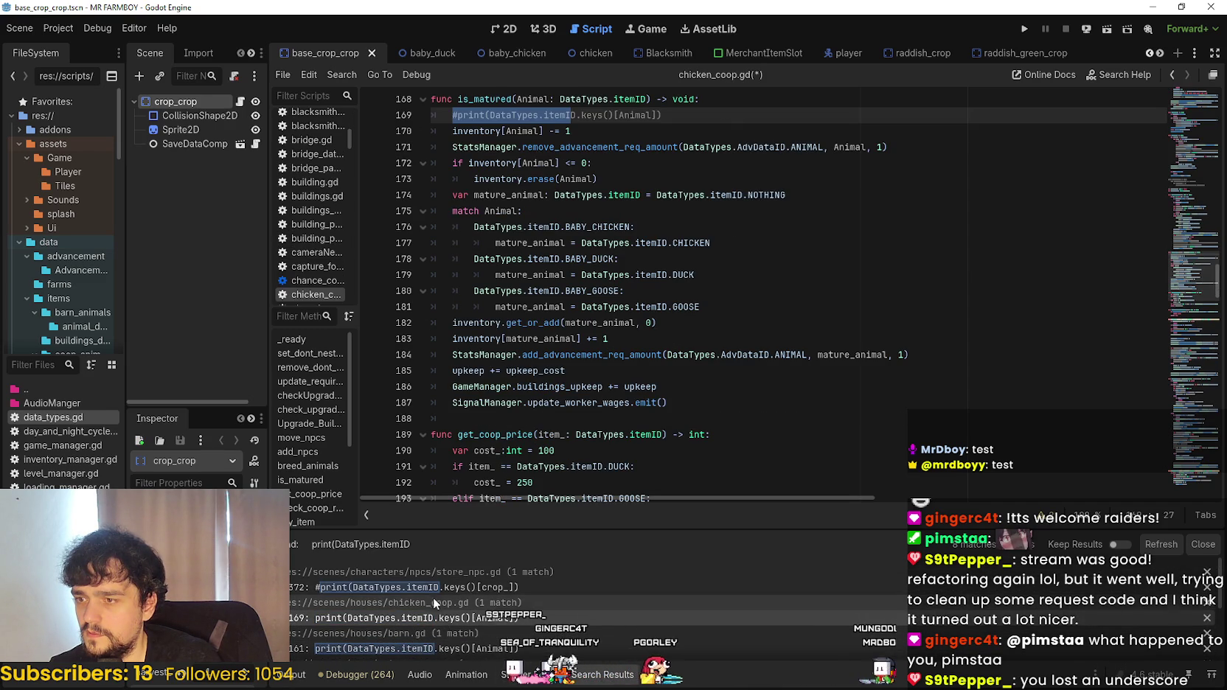
pyautogui.click(434, 590)
pyautogui.scroll(-4, 433, 597)
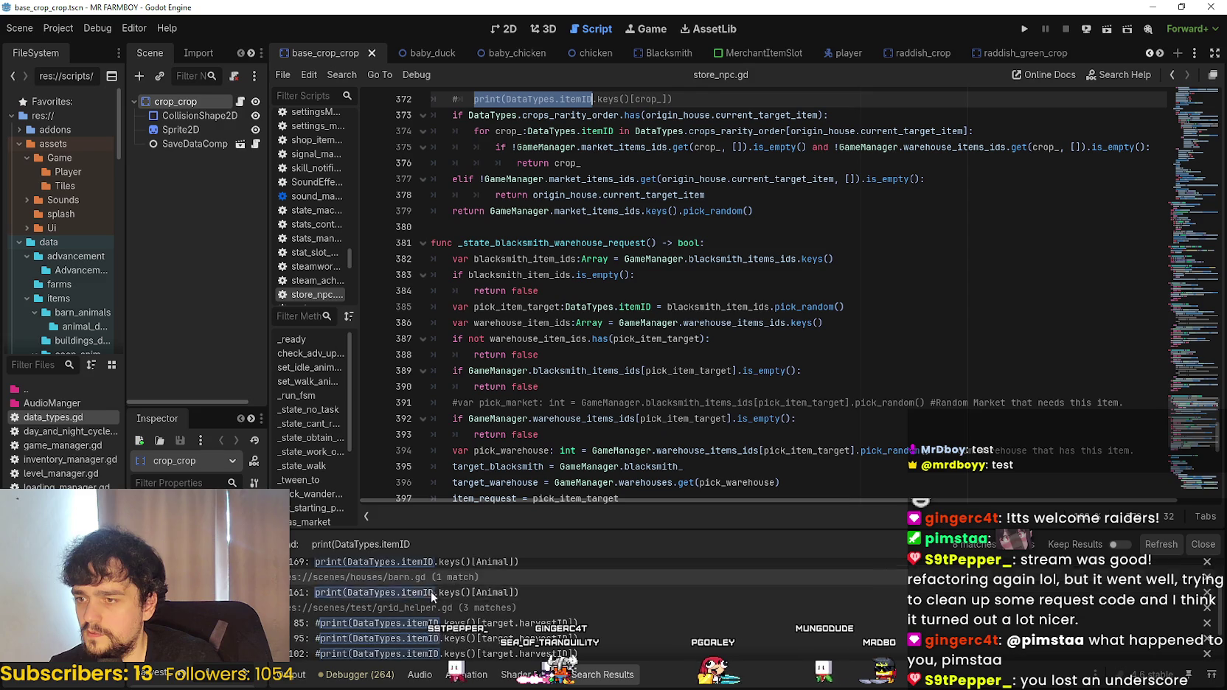
# - Check the grid_helper.gd matches at lines 95 and 102 and steamworks.gd line 504
pyautogui.click(440, 635)
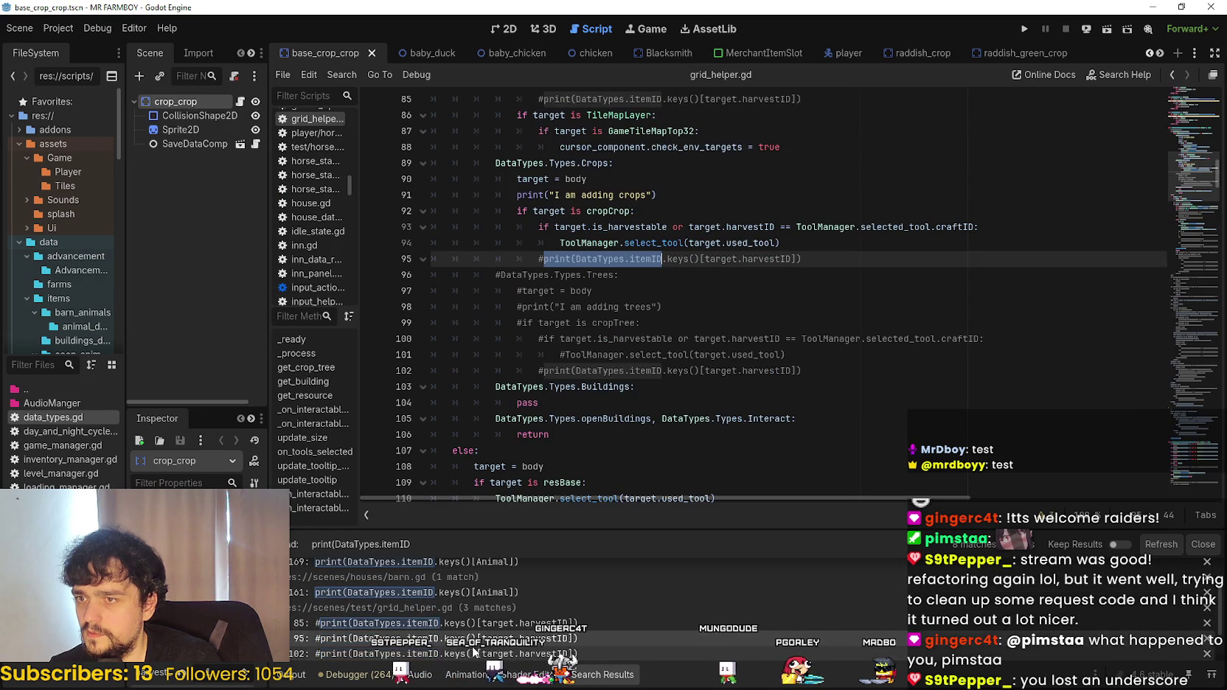
pyautogui.scroll(-2, 472, 646)
pyautogui.click(450, 620)
pyautogui.scroll(-1, 452, 637)
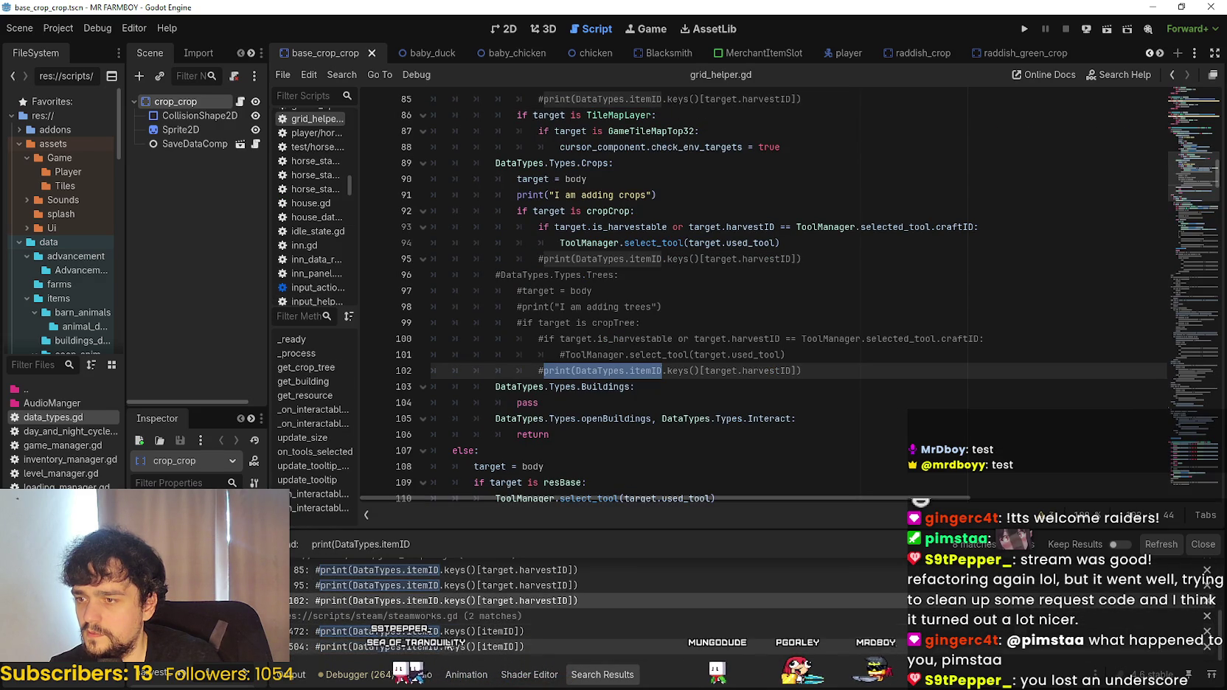
pyautogui.click(445, 647)
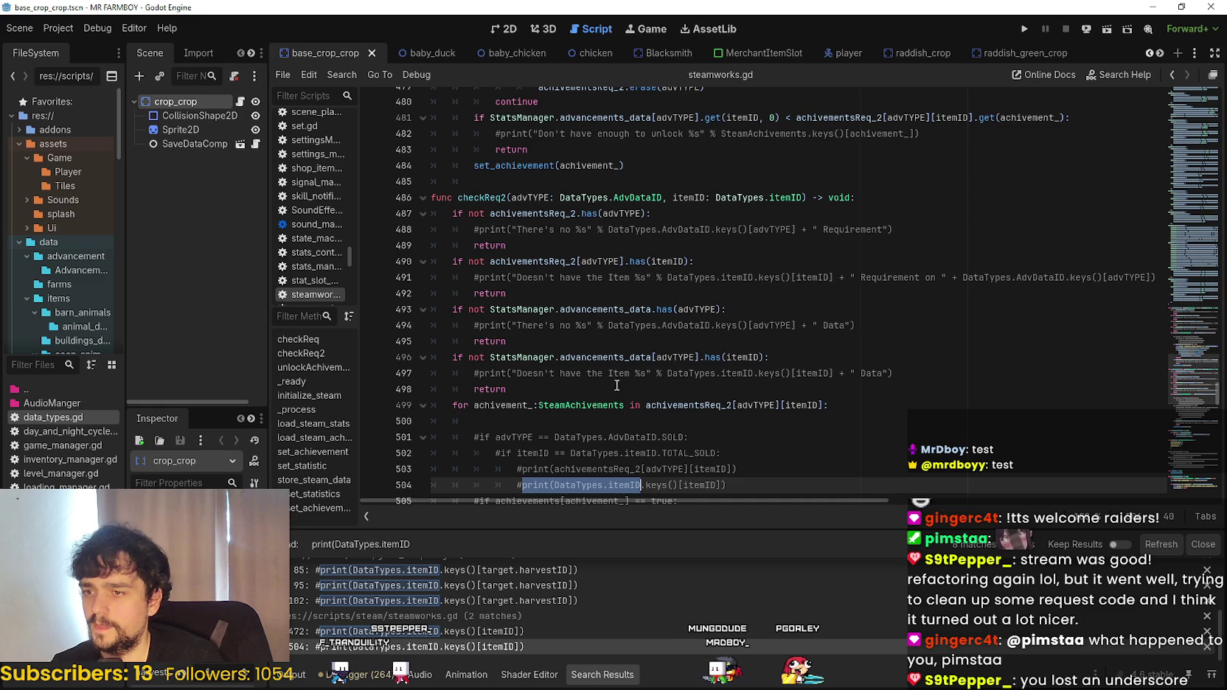
pyautogui.click(606, 437)
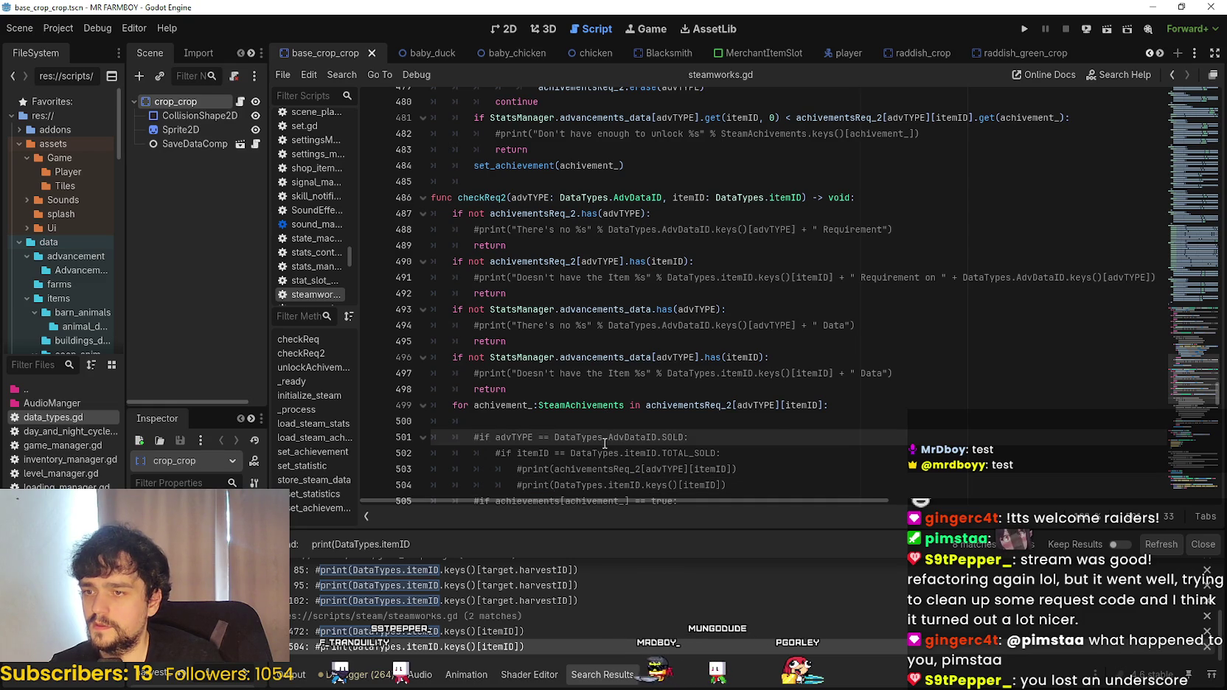
pyautogui.hotkey('ctrl', 'shift', 'f')
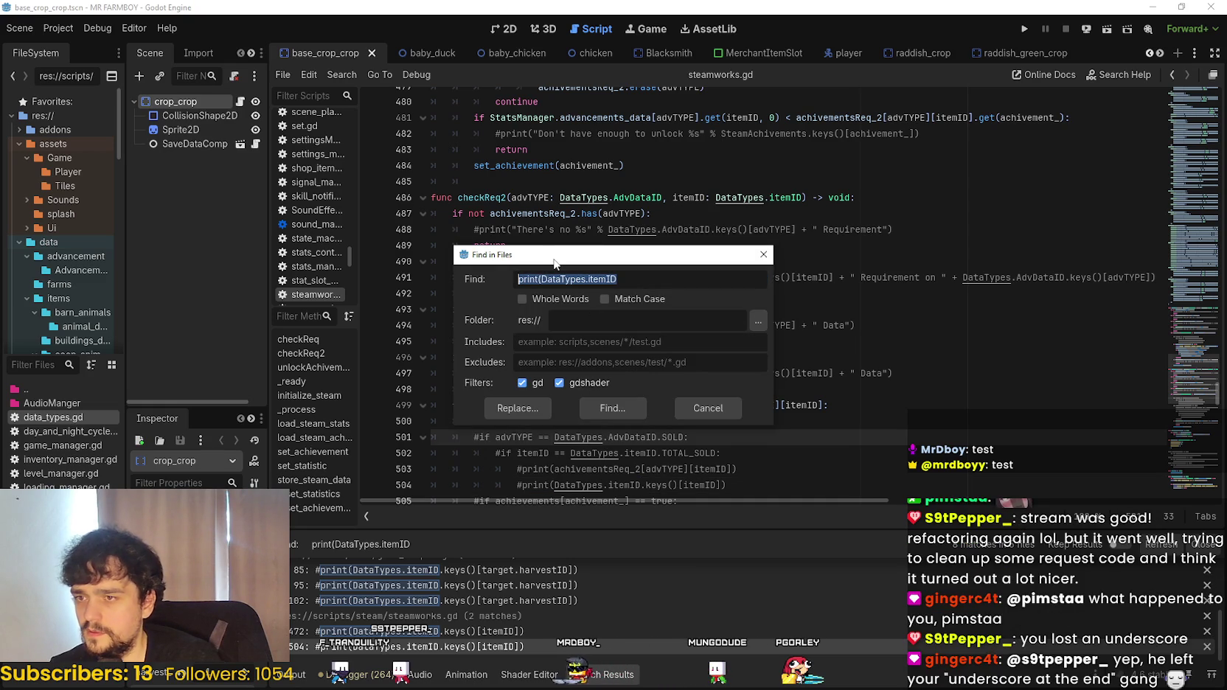
# - Search the whole project for 'itemID.keys('
pyautogui.write('itemId')
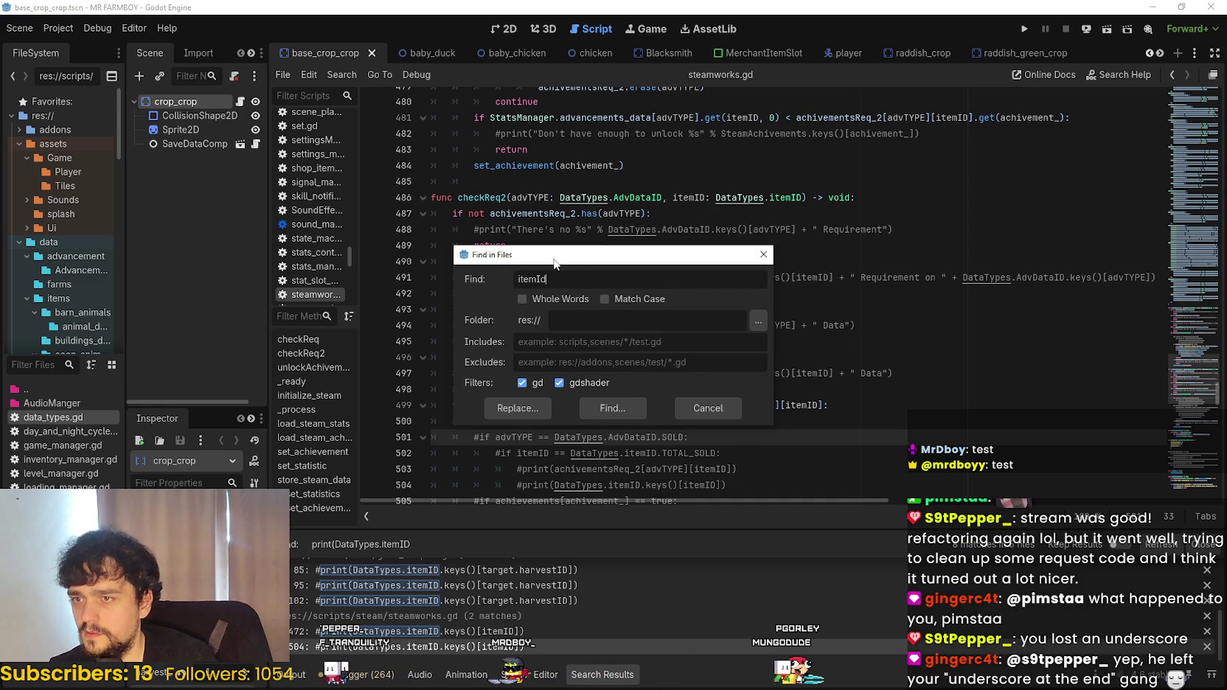
pyautogui.press('BackSpace')
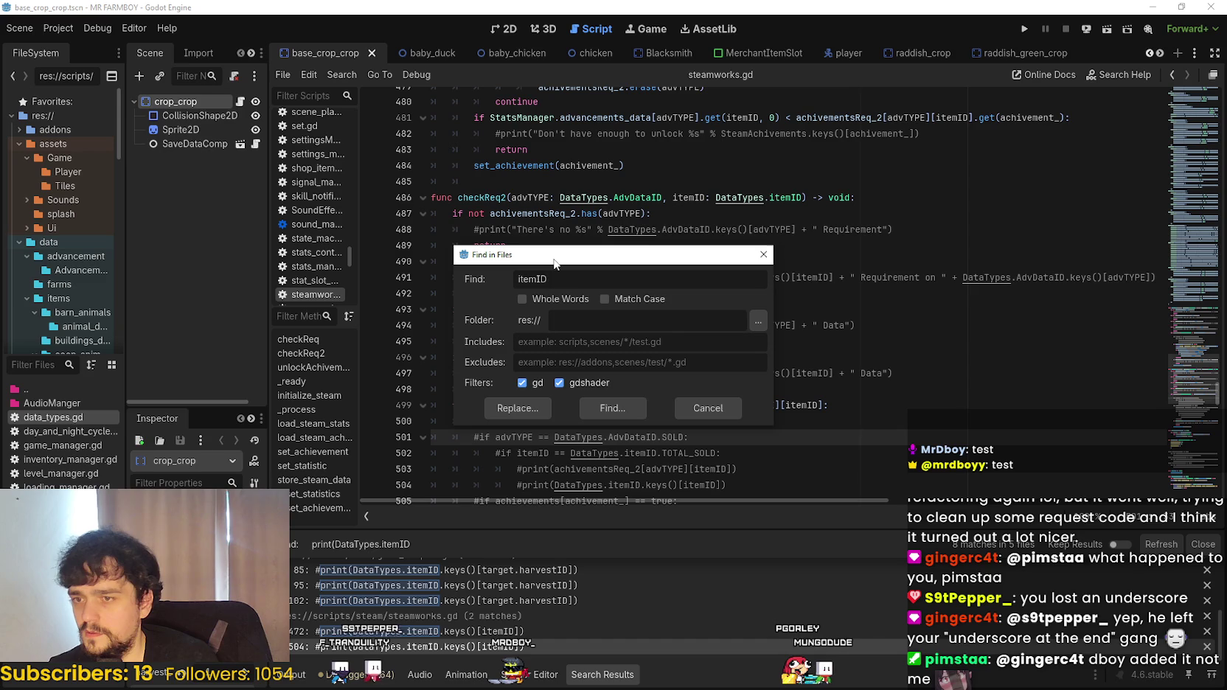
pyautogui.press('BackSpace')
pyautogui.press('BackSpace')
pyautogui.write('keys(')
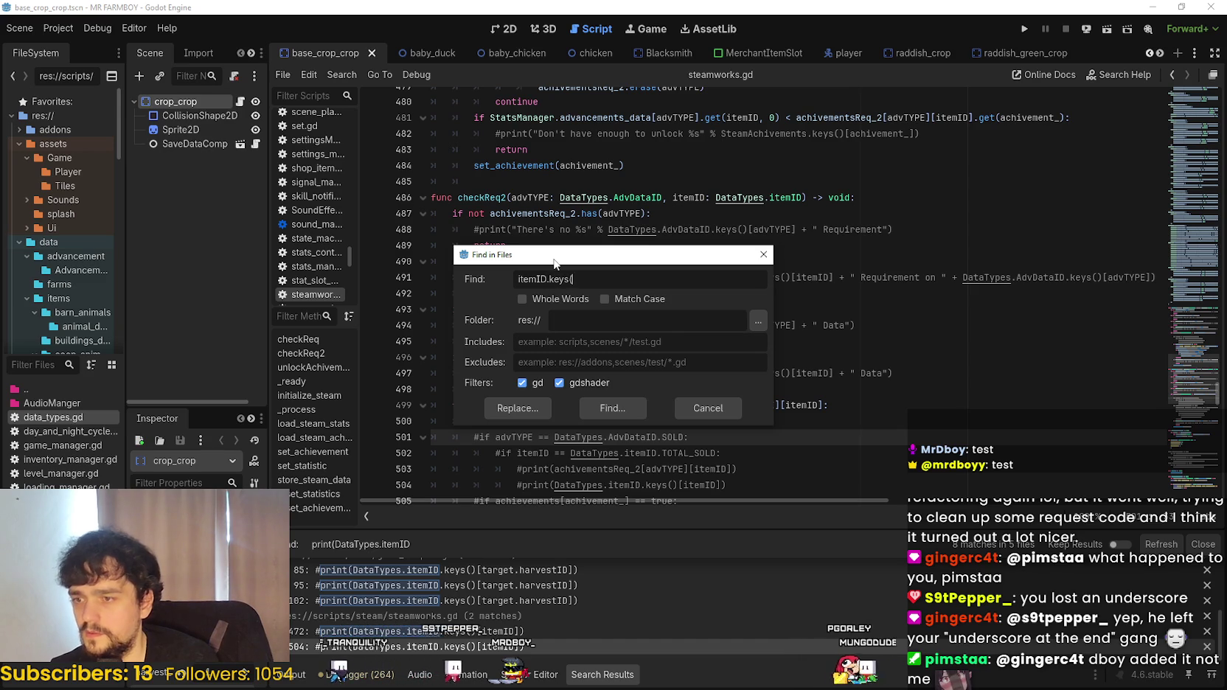
pyautogui.click(615, 407)
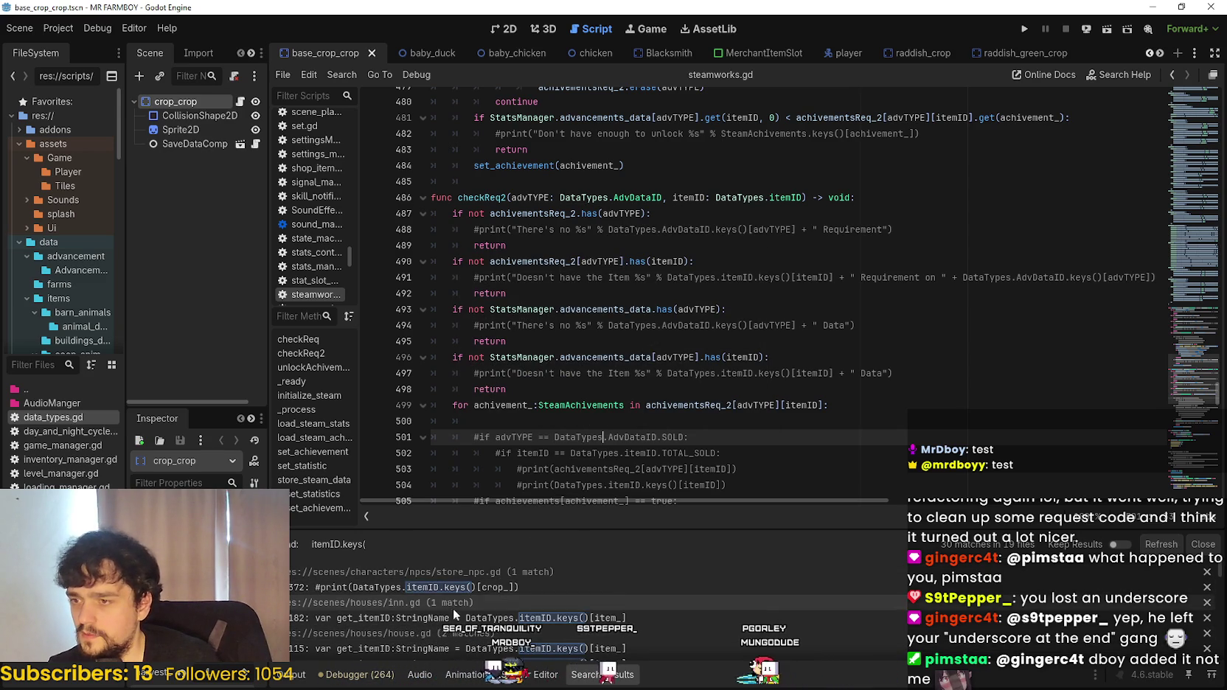
# - Browse the results, opening chicken_coop.gd line 169 and merchant_item_slot.gd line 103
pyautogui.scroll(-5, 591, 616)
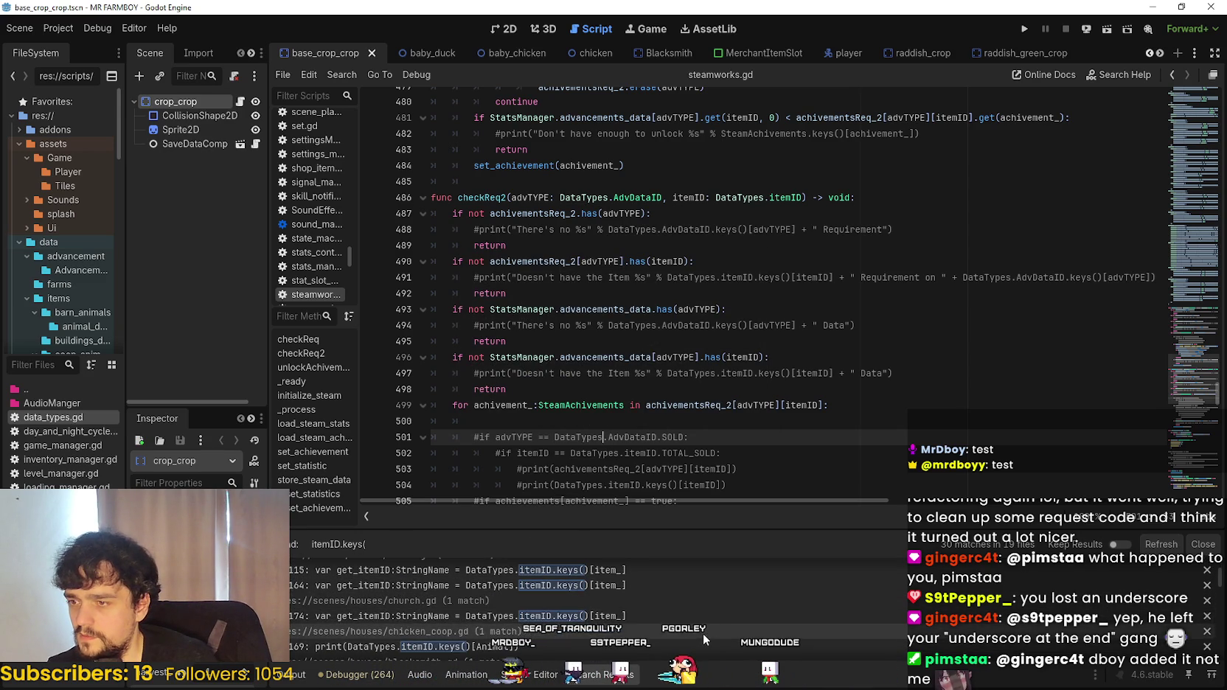
pyautogui.scroll(-2, 564, 619)
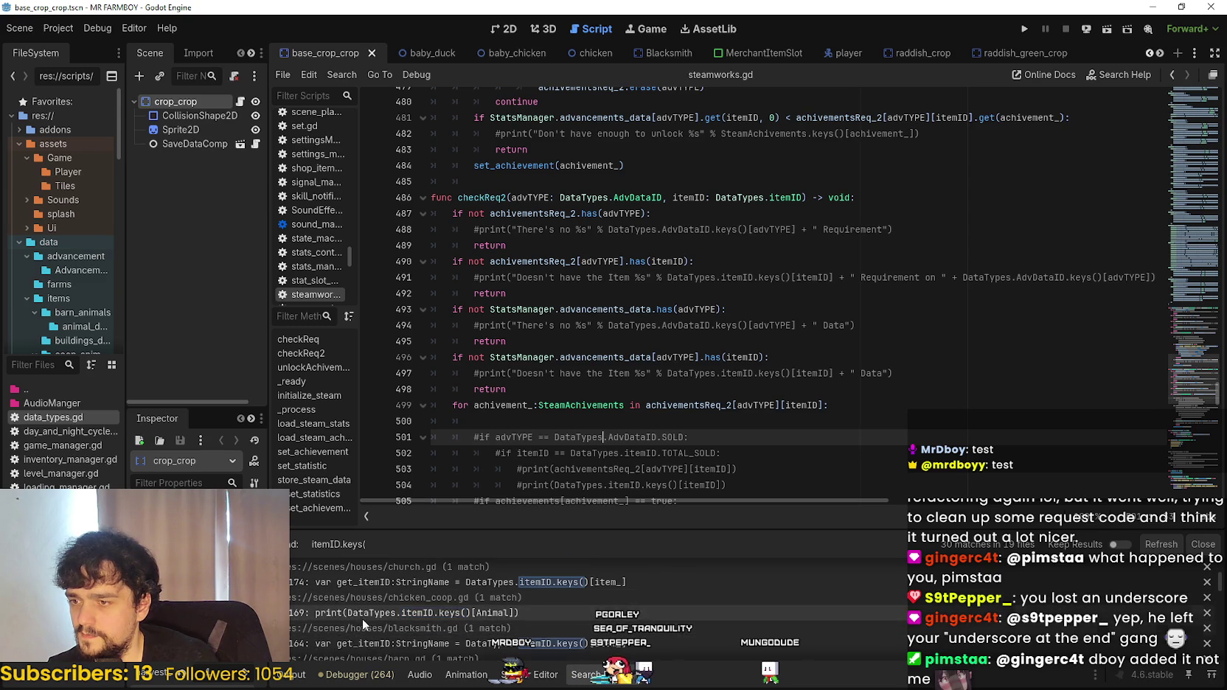
pyautogui.click(586, 613)
pyautogui.scroll(-3, 538, 640)
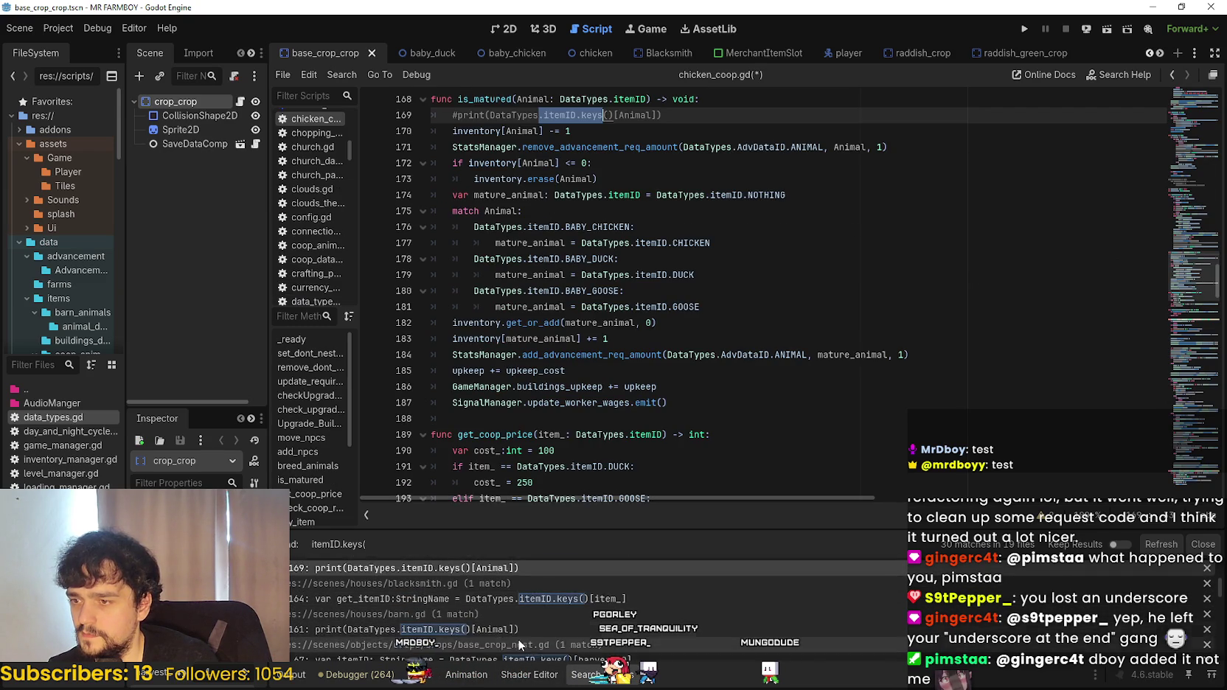
pyautogui.scroll(-5, 638, 618)
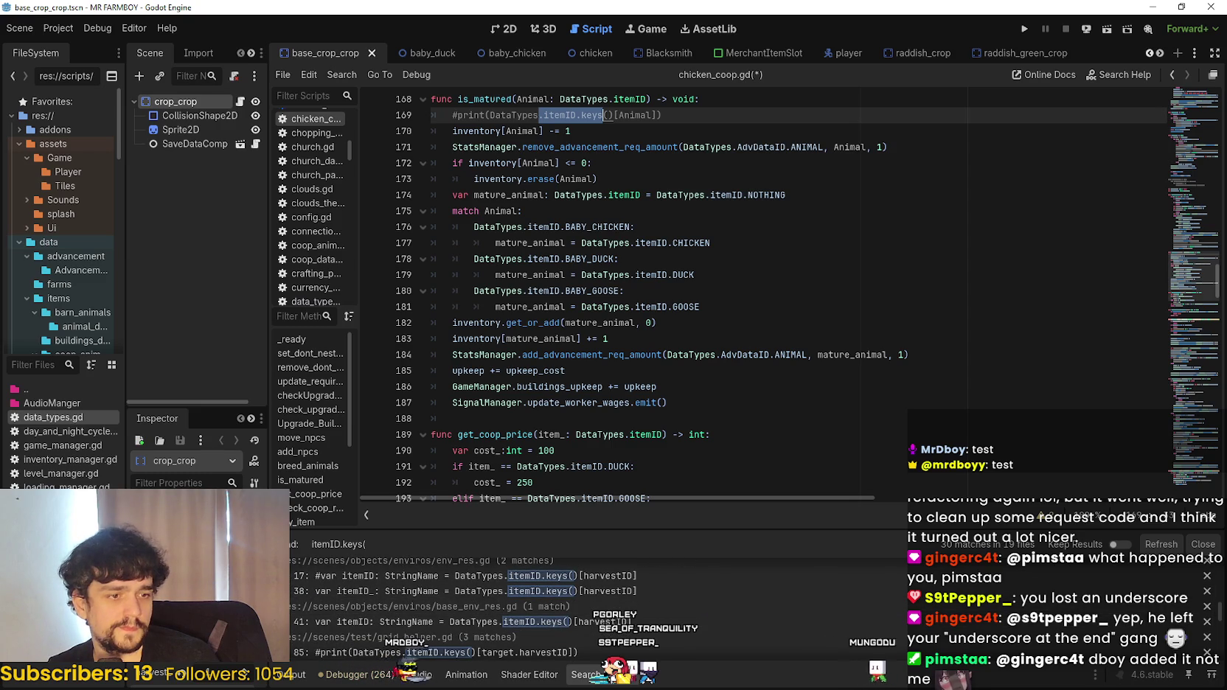
pyautogui.scroll(-5, 762, 578)
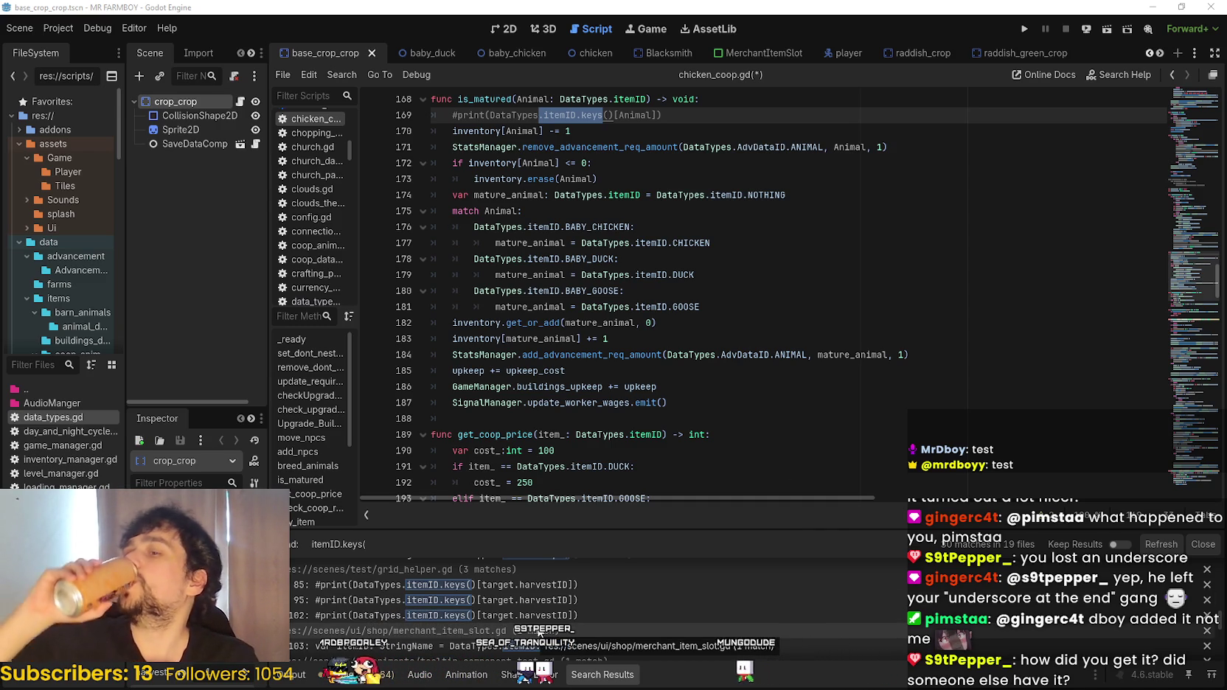
pyautogui.scroll(-1, 539, 632)
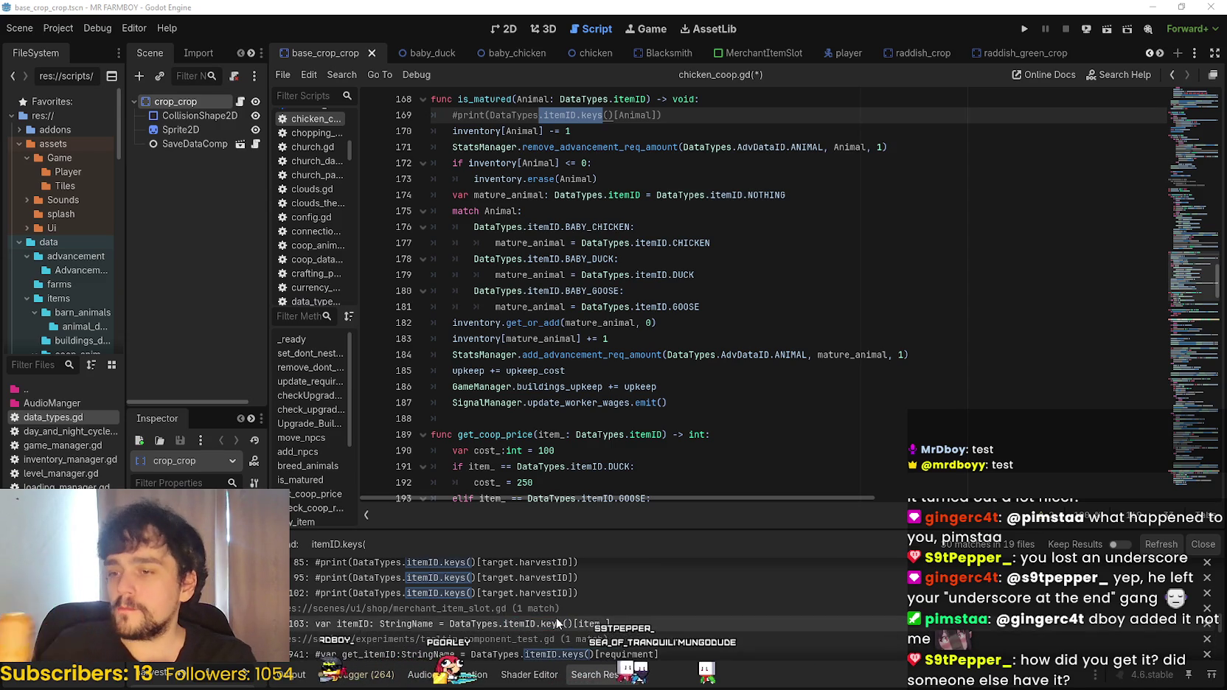
pyautogui.click(556, 624)
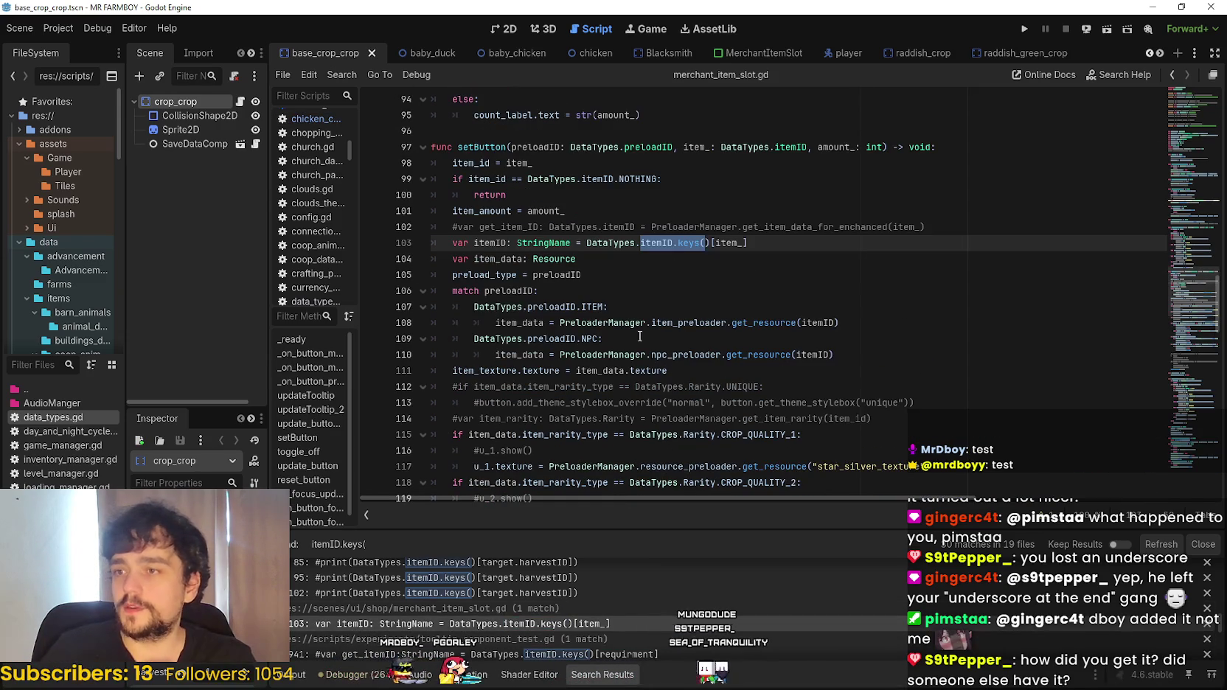
# - Scroll through the remaining itemID.keys( results and inspect the keys() call on merchant_item_slot.gd line 103
pyautogui.scroll(-3, 546, 615)
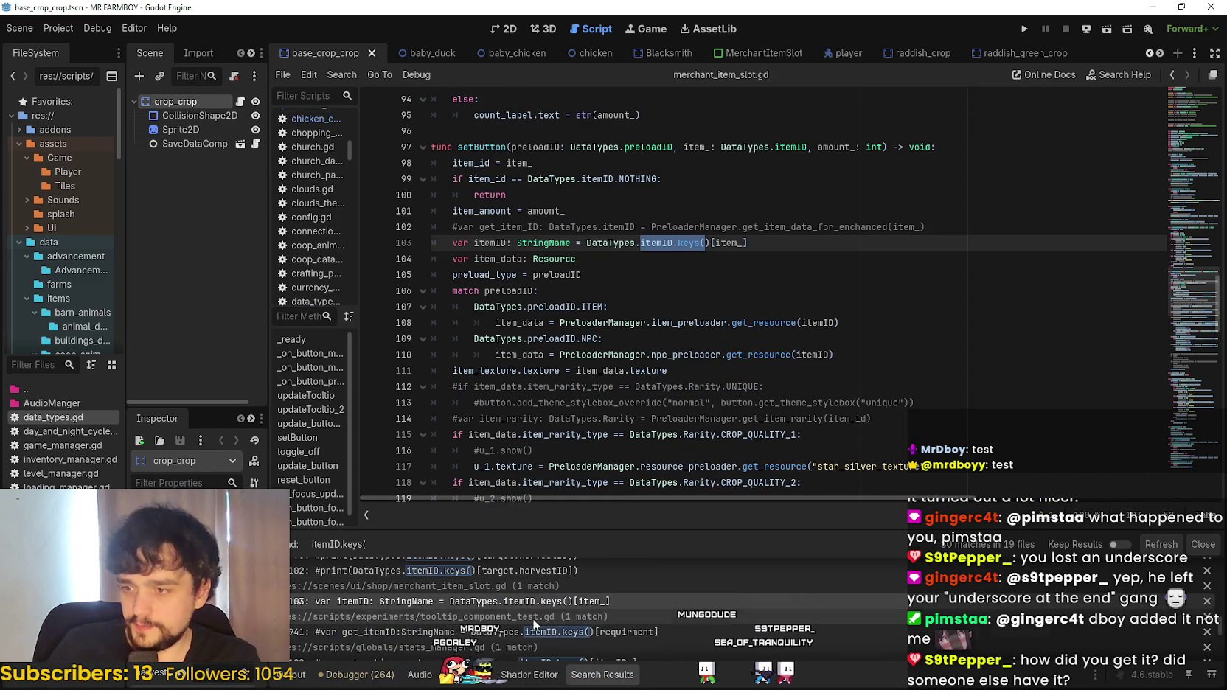
pyautogui.scroll(-3, 455, 611)
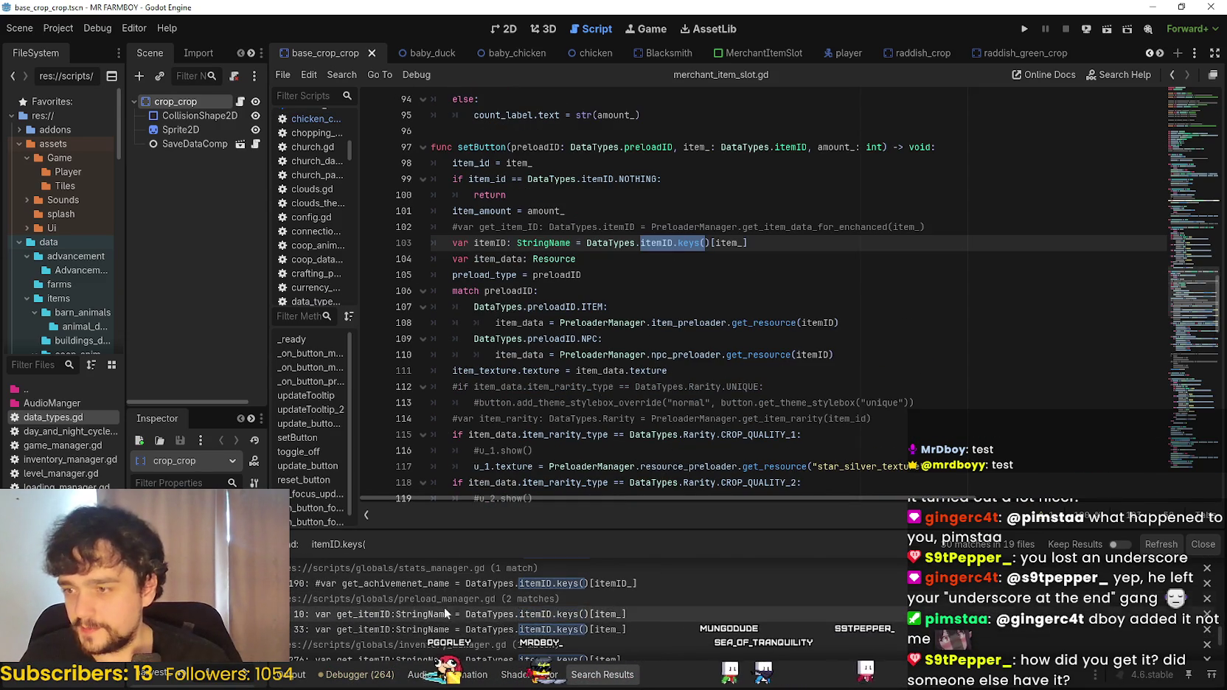
pyautogui.scroll(-2, 435, 634)
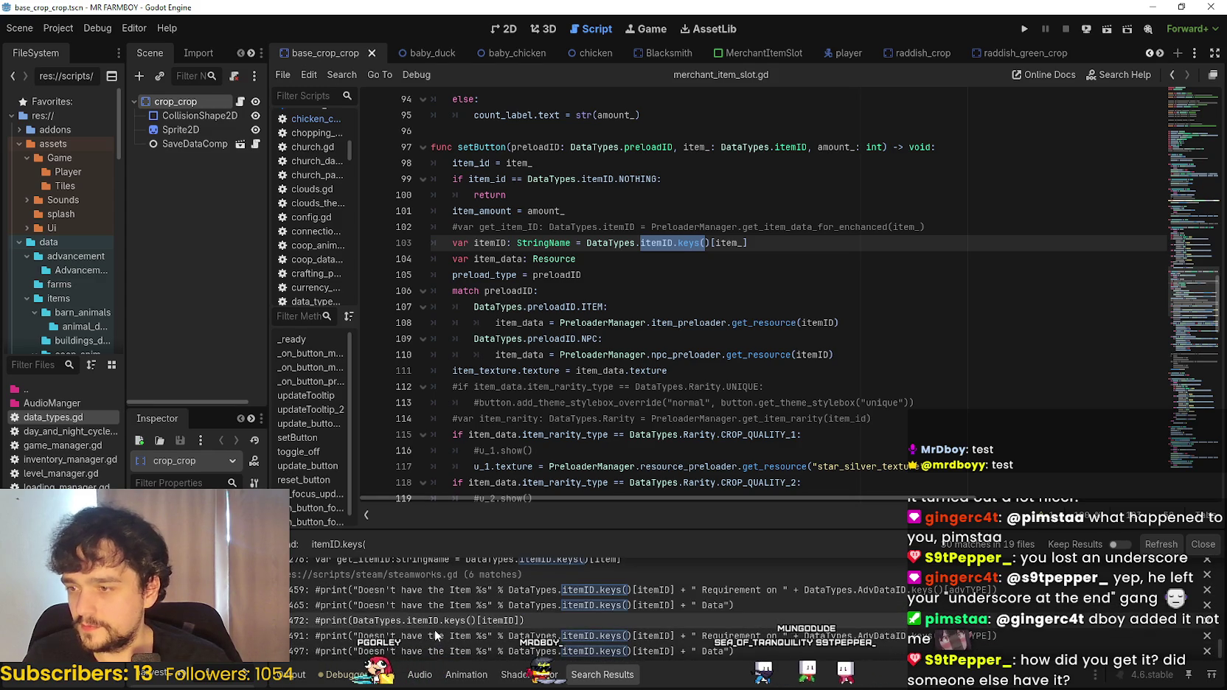
pyautogui.scroll(-2, 598, 613)
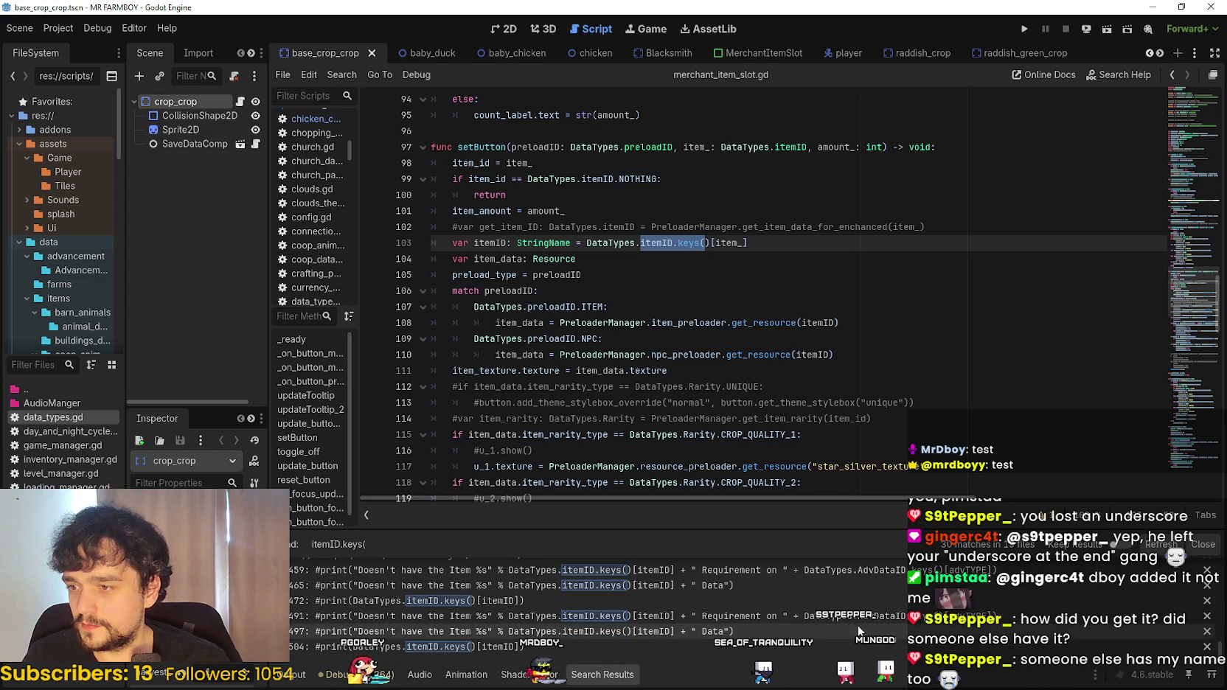
pyautogui.scroll(1, 863, 633)
pyautogui.scroll(5, 863, 634)
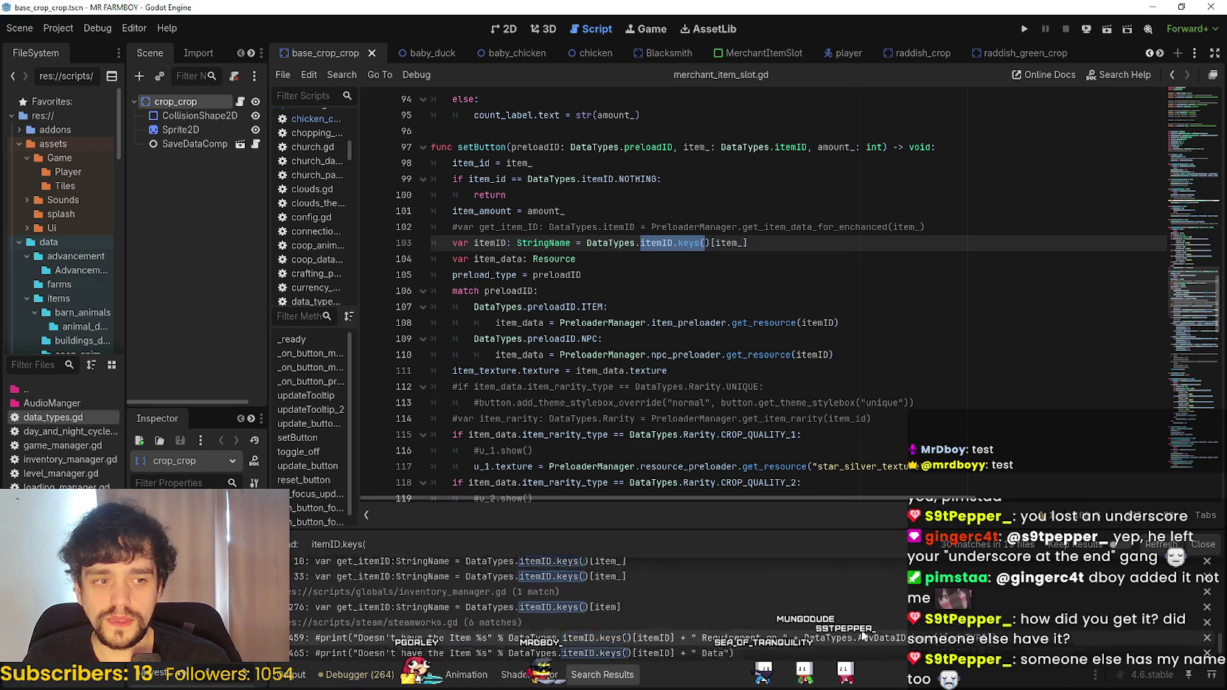
pyautogui.scroll(5, 856, 633)
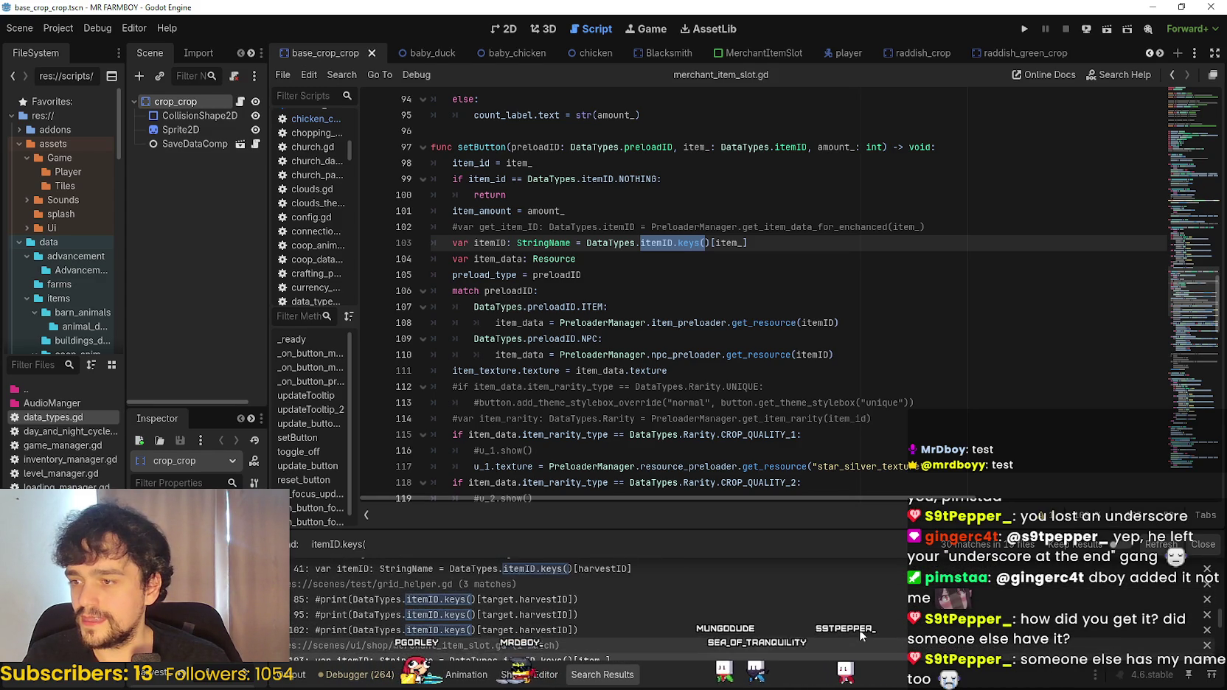
pyautogui.scroll(6, 811, 620)
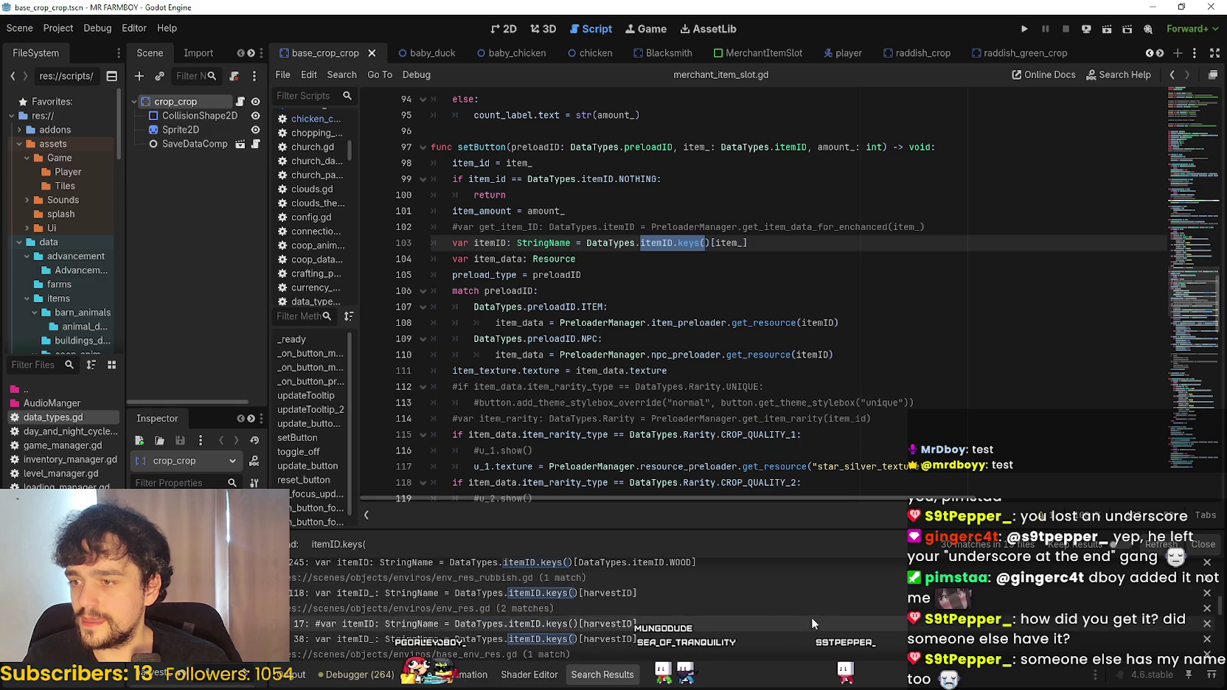
pyautogui.scroll(4, 795, 599)
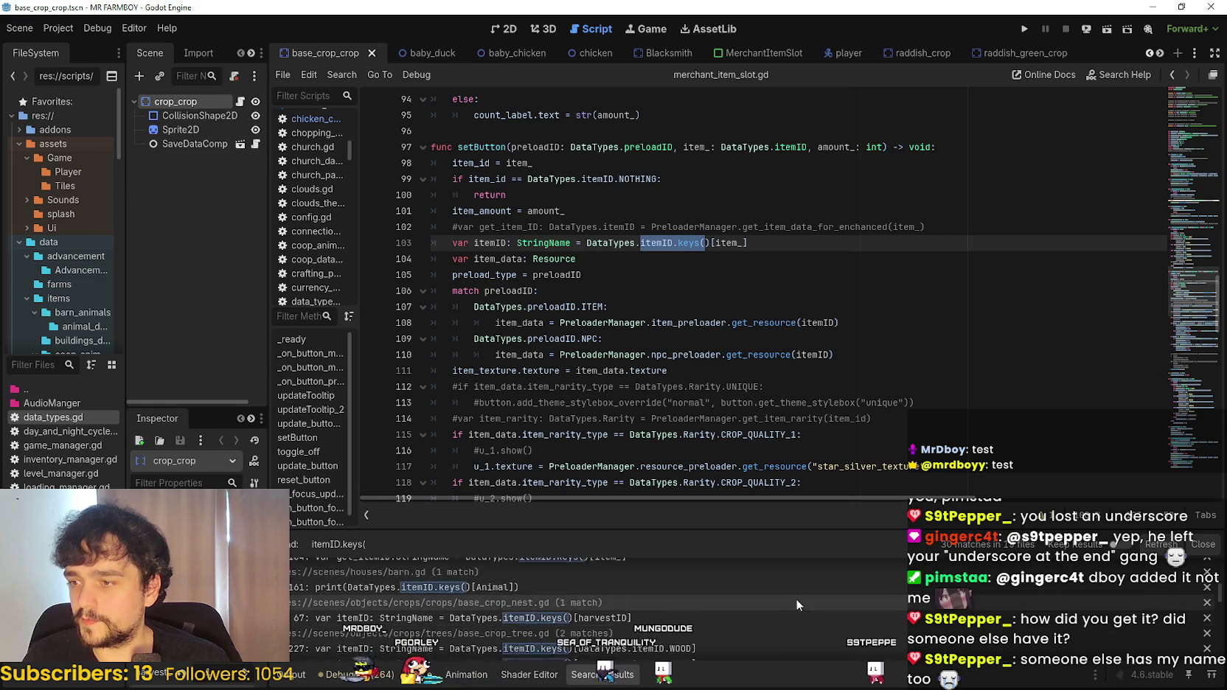
pyautogui.click(743, 271)
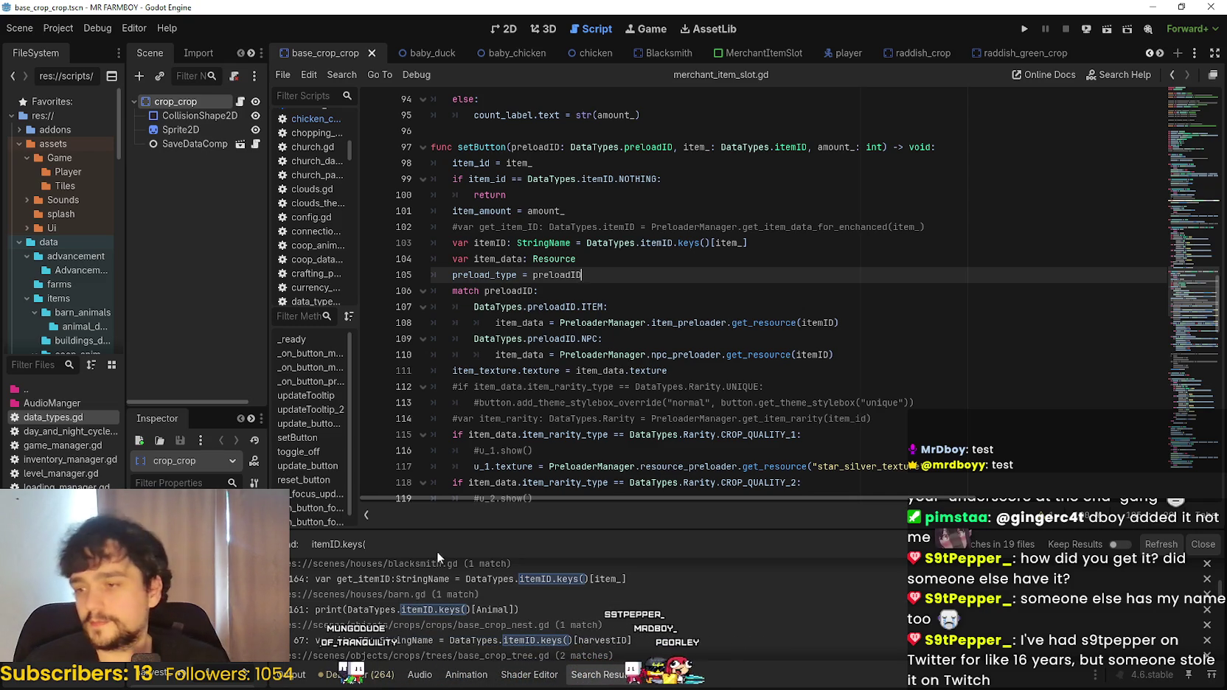
pyautogui.scroll(-5, 457, 575)
pyautogui.scroll(3, 340, 567)
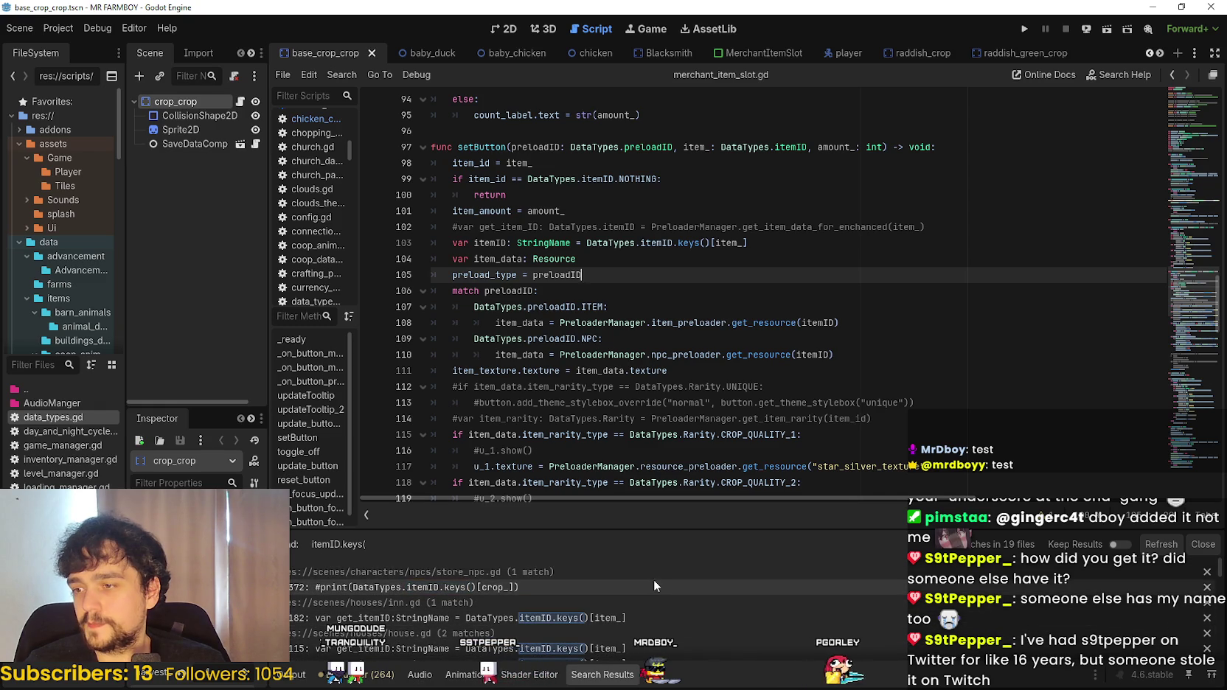
pyautogui.click(688, 243)
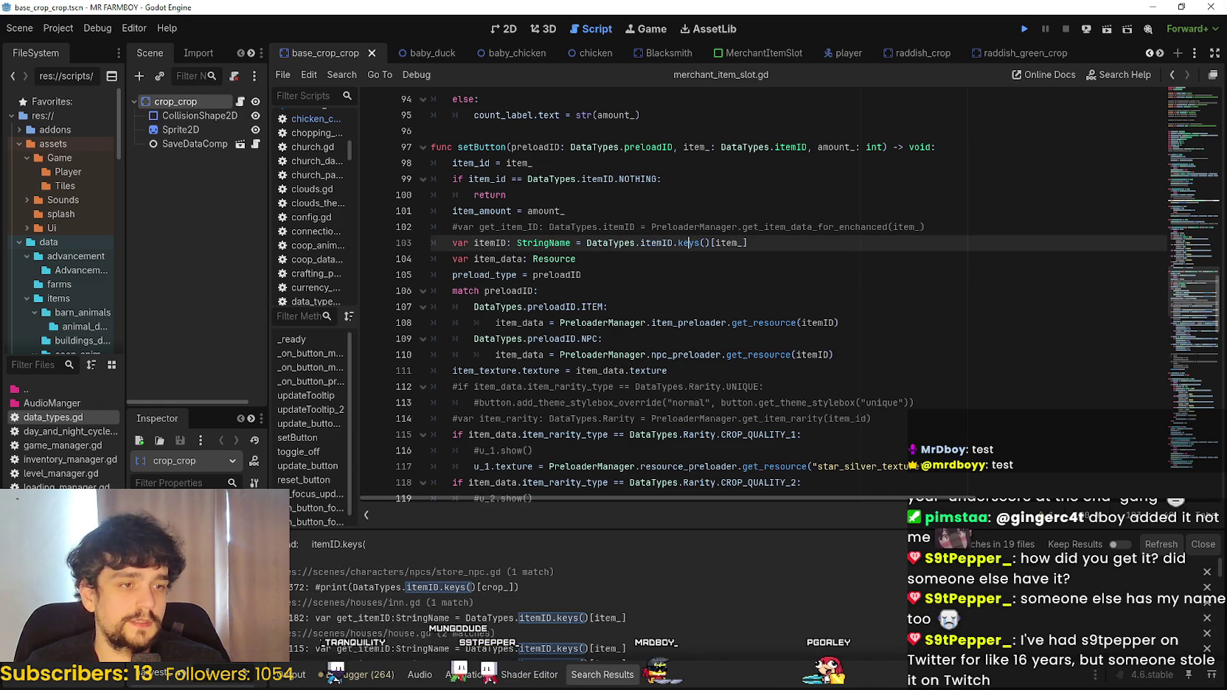
# - Run the game with F5 and move the MRDBOY_ avatar and Streaming Avatars window aside
pyautogui.press('F5')
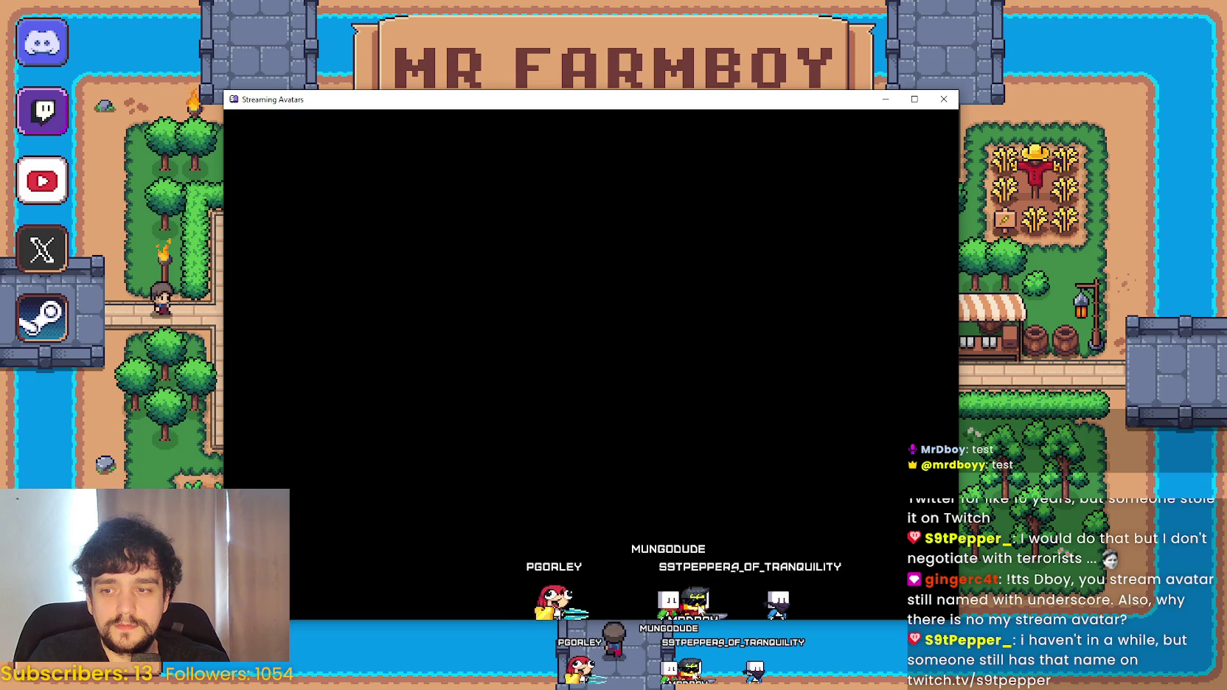
pyautogui.moveTo(656, 437); pyautogui.dragTo(627, 491)
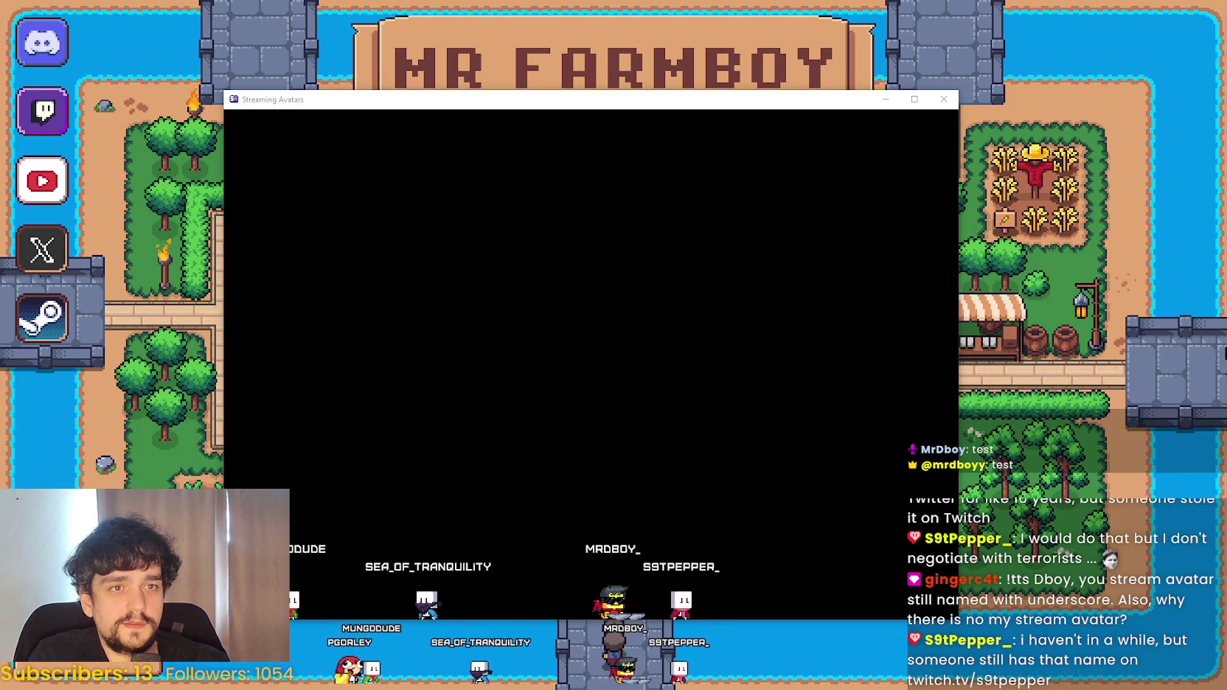
pyautogui.moveTo(864, 99); pyautogui.dragTo(926, 84)
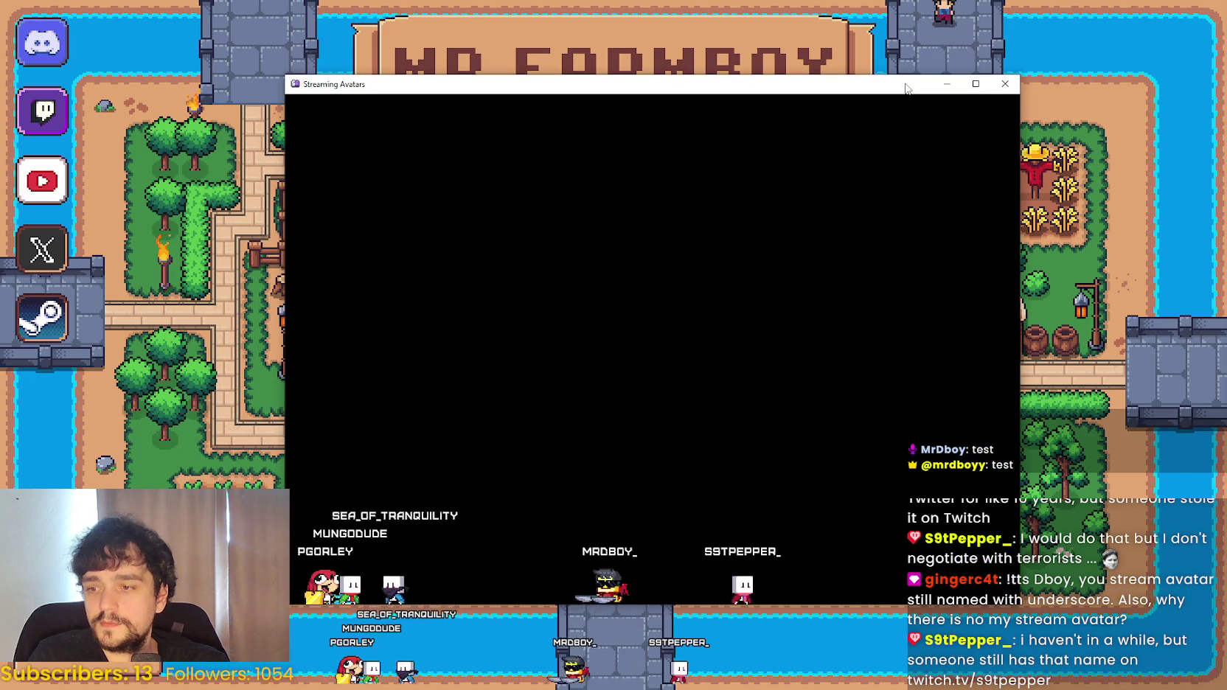
pyautogui.hotkey('alt', 'Tab')
# - Load Save 3 from Mr Farmboy's saved games list
pyautogui.click(608, 287)
pyautogui.scroll(-3, 605, 354)
pyautogui.click(557, 274)
pyautogui.click(540, 306)
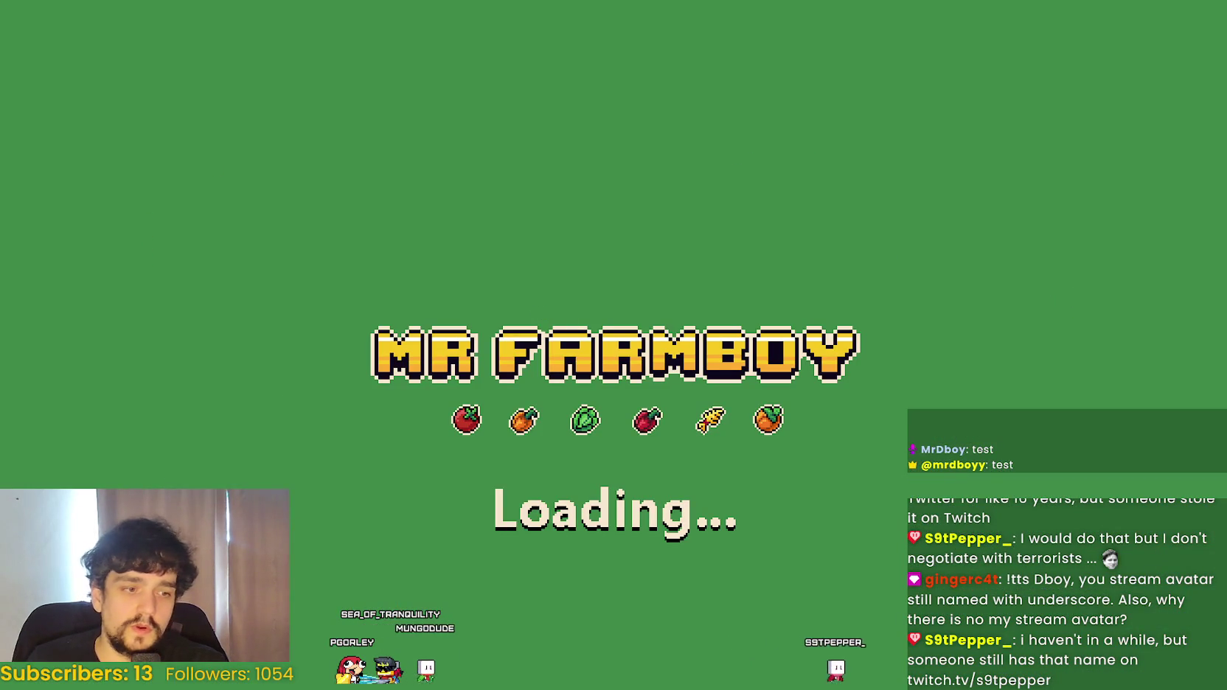
# - Walk to the Player House and view then close its Advancements tree
pyautogui.hotkey('alt', 'Tab')
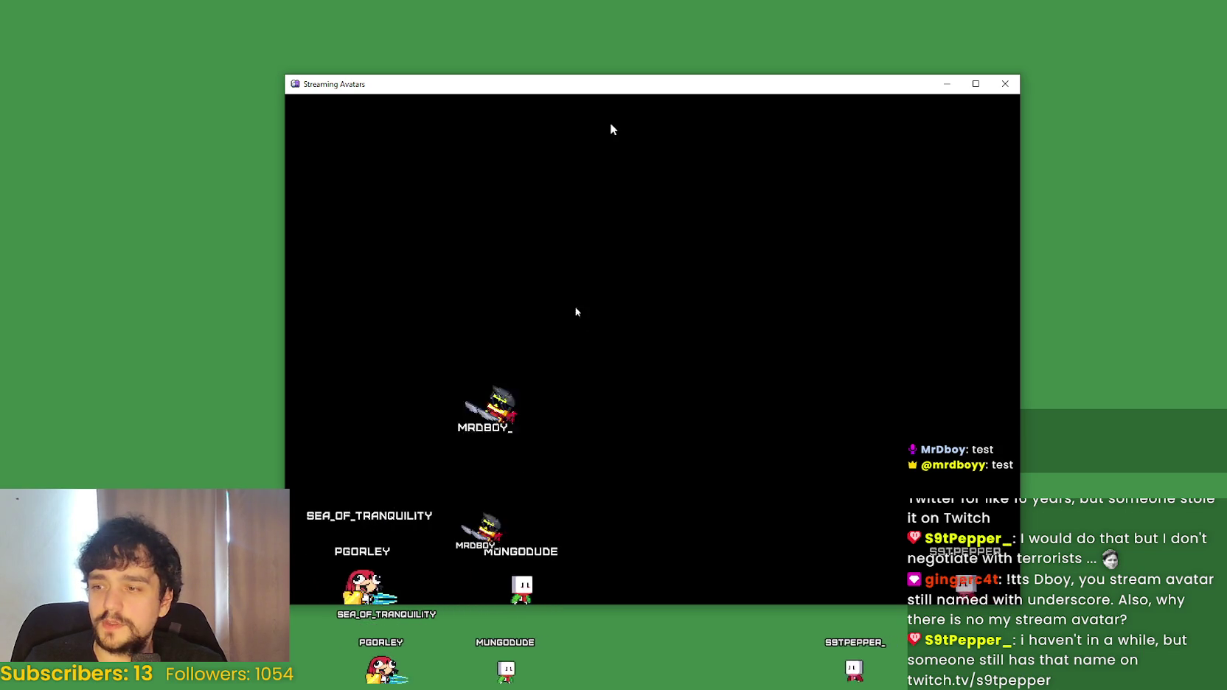
pyautogui.hotkey('alt', 'Tab')
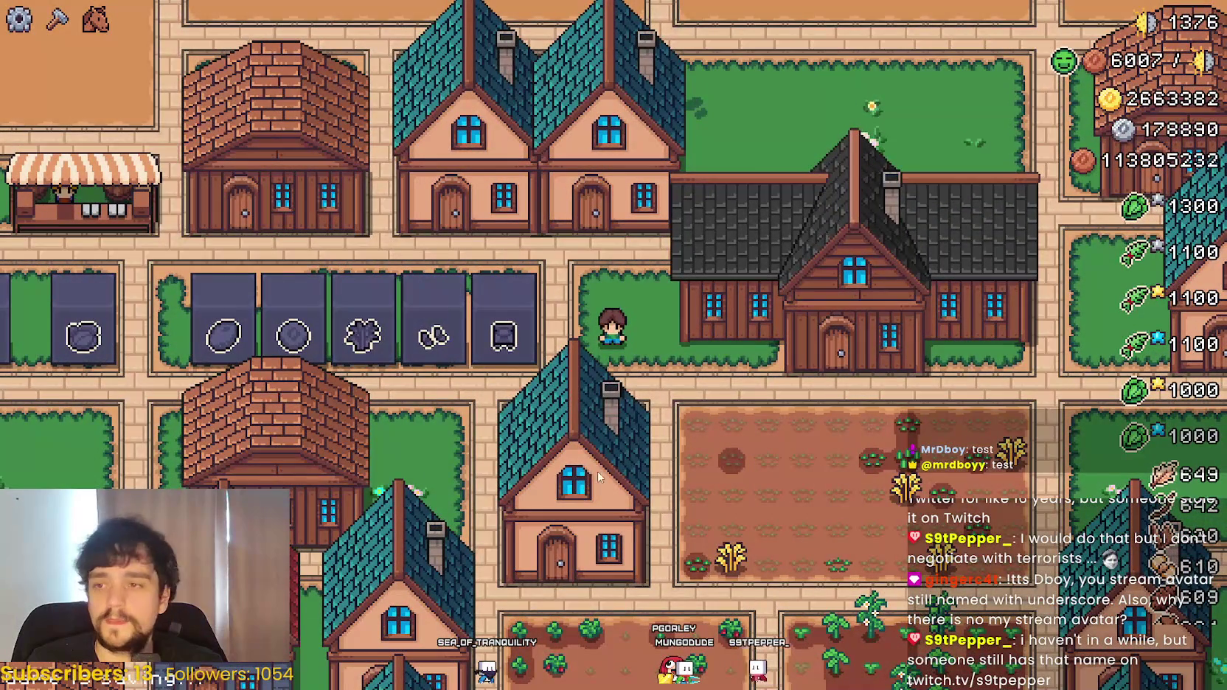
pyautogui.press('d')
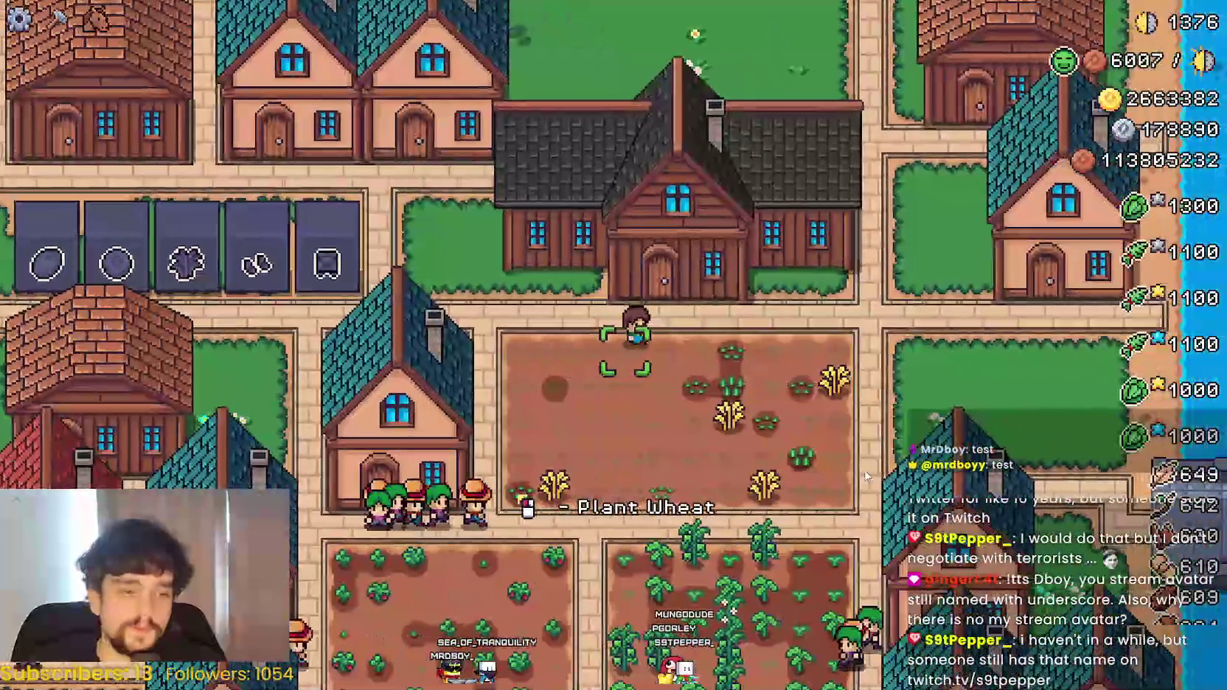
pyautogui.press('a')
pyautogui.press('d')
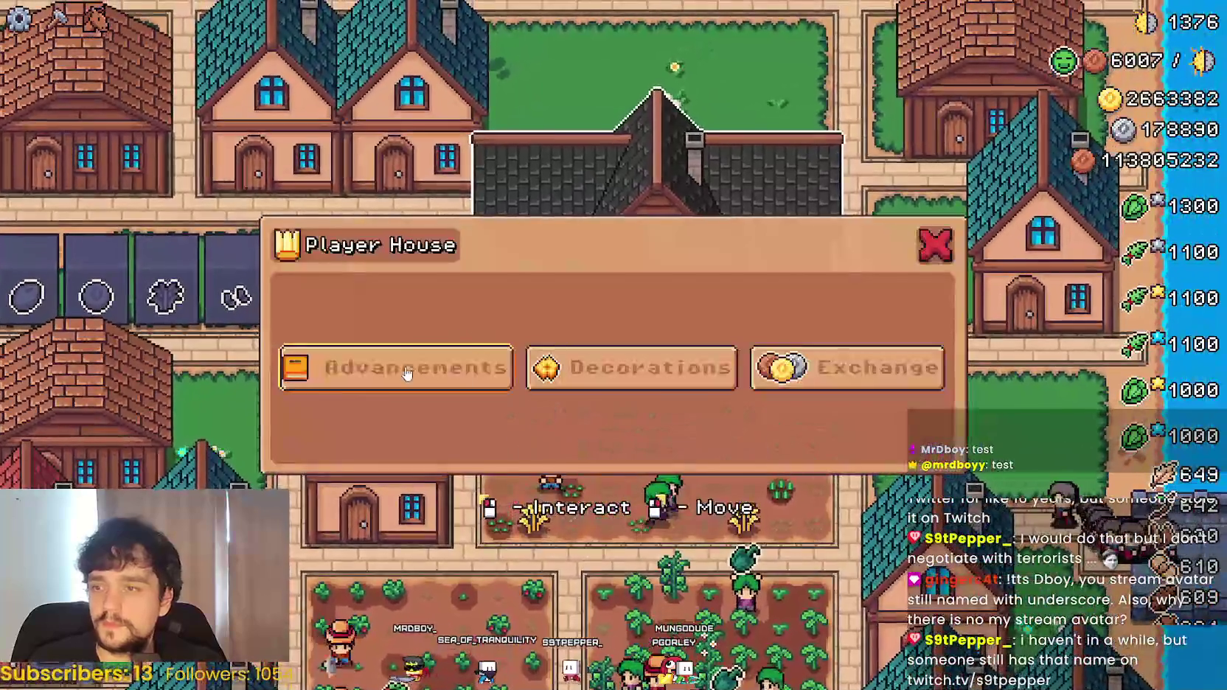
pyautogui.click(406, 369)
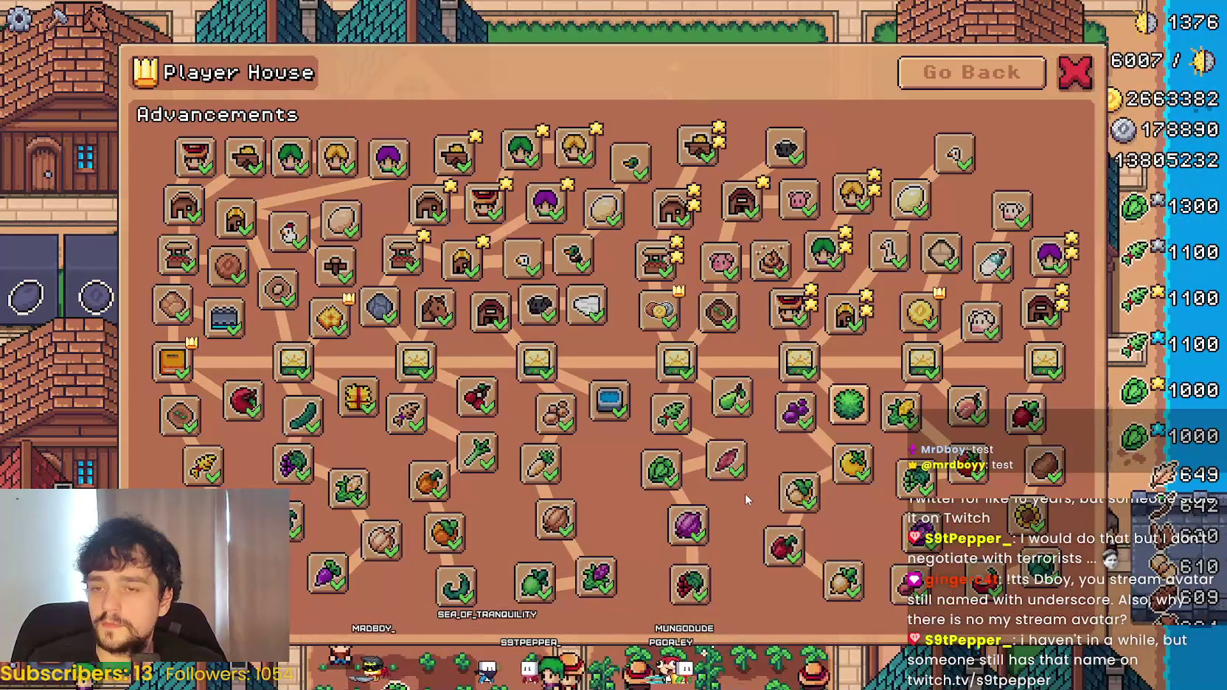
pyautogui.press('s')
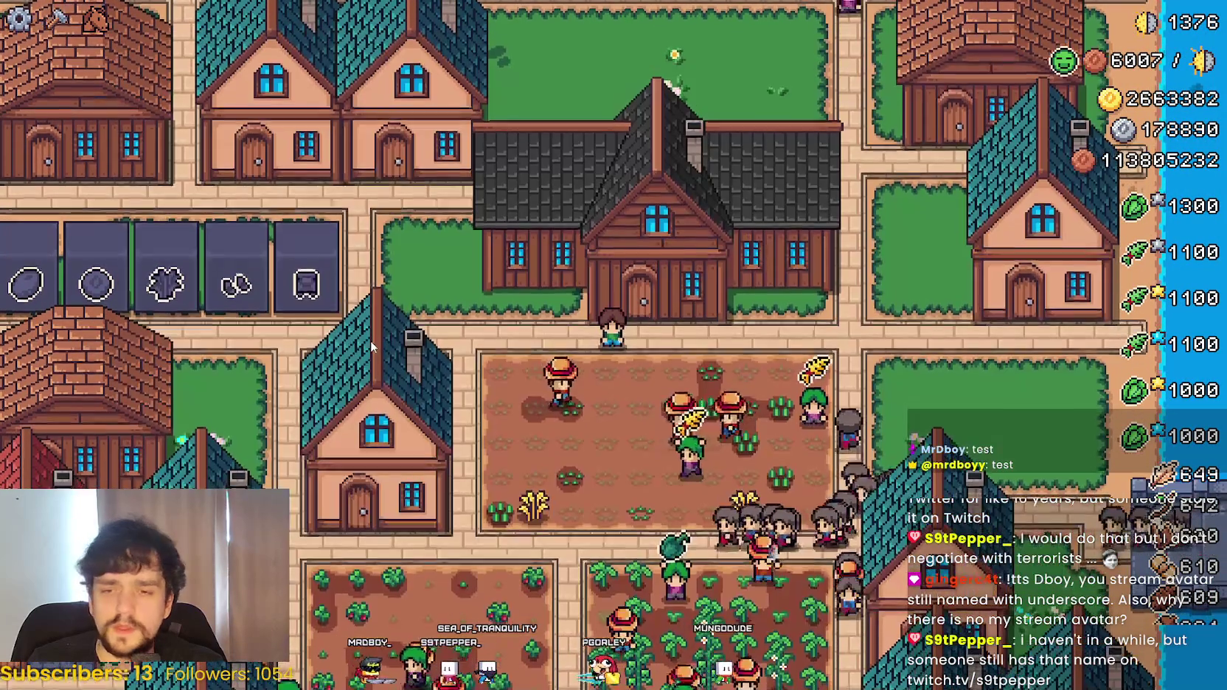
# - Walk past the Blue Chance and Worker Rest Poneglyphs, return to the house, and toggle the pause menu
pyautogui.press('a')
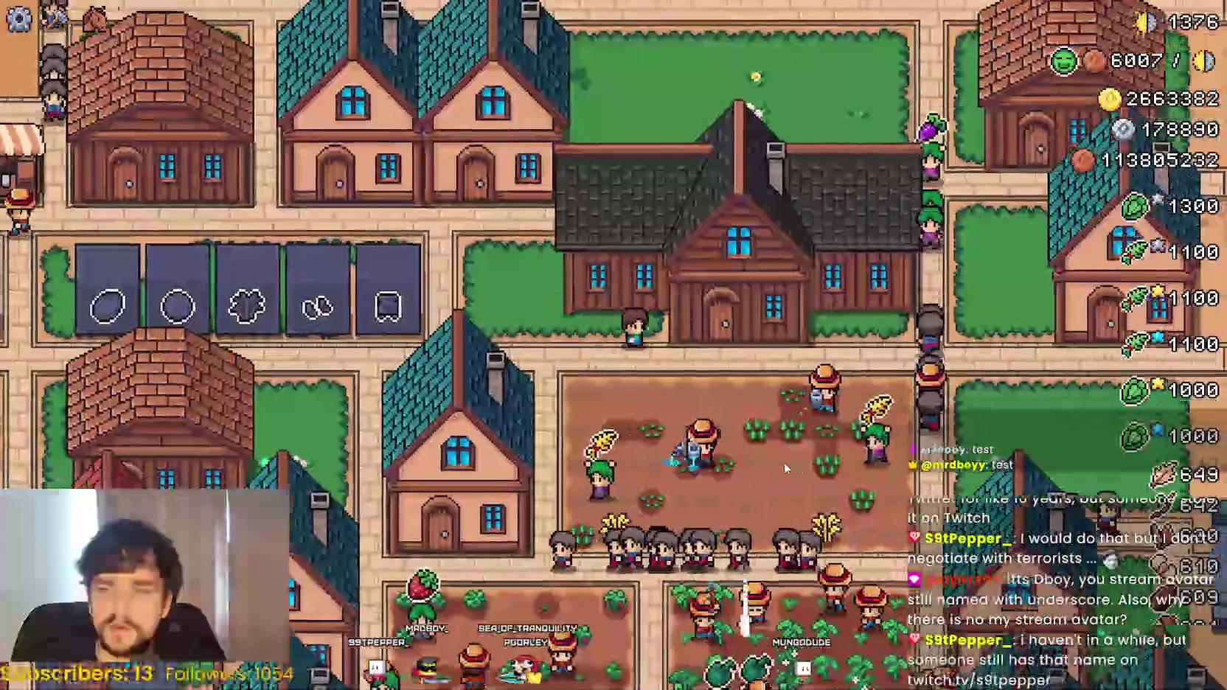
pyautogui.press('a')
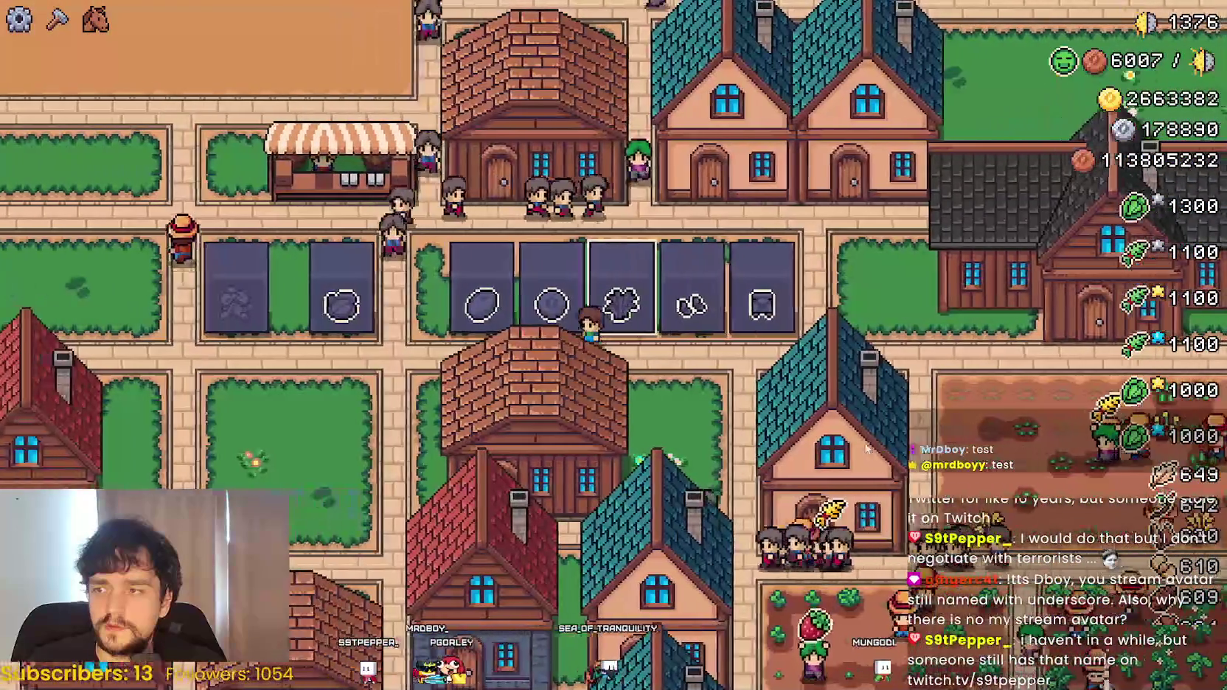
pyautogui.press('a')
pyautogui.press('e')
pyautogui.press('d')
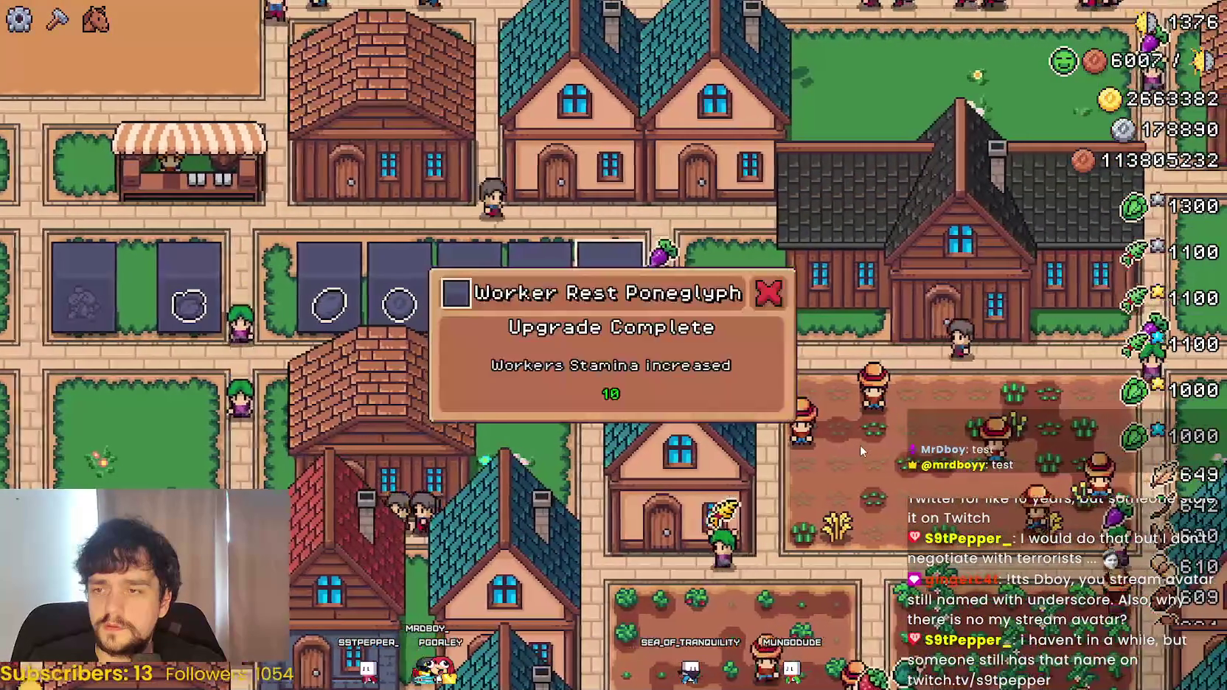
pyautogui.press('d')
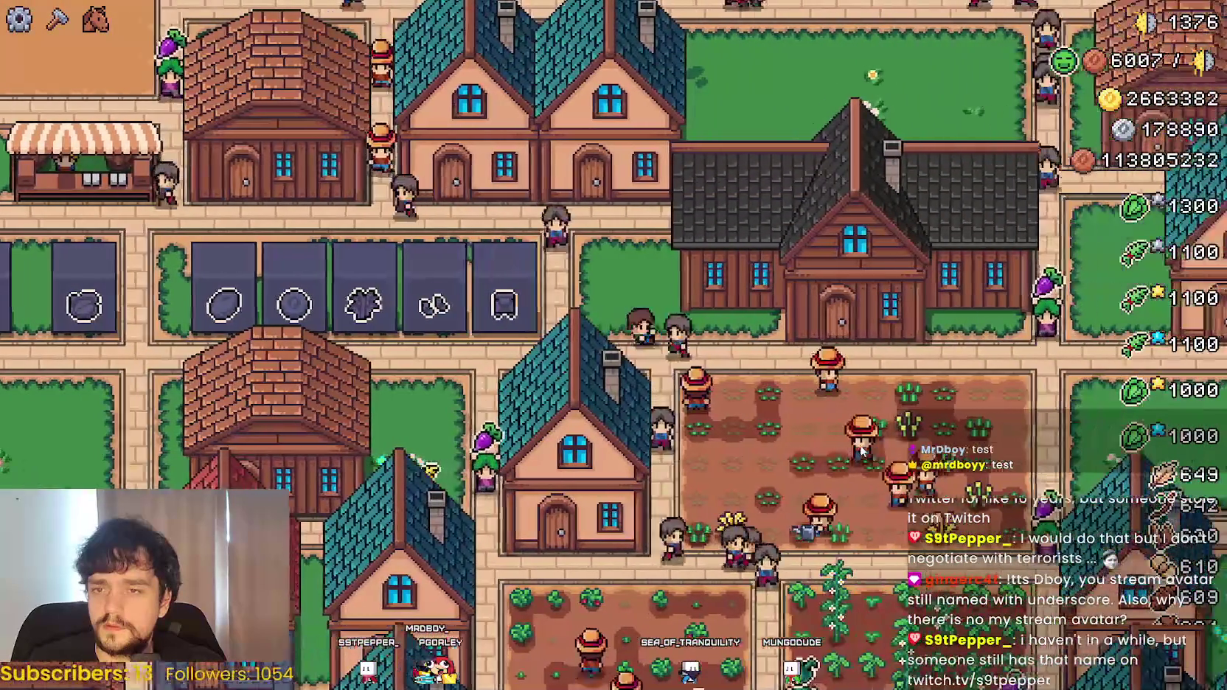
pyautogui.press('e')
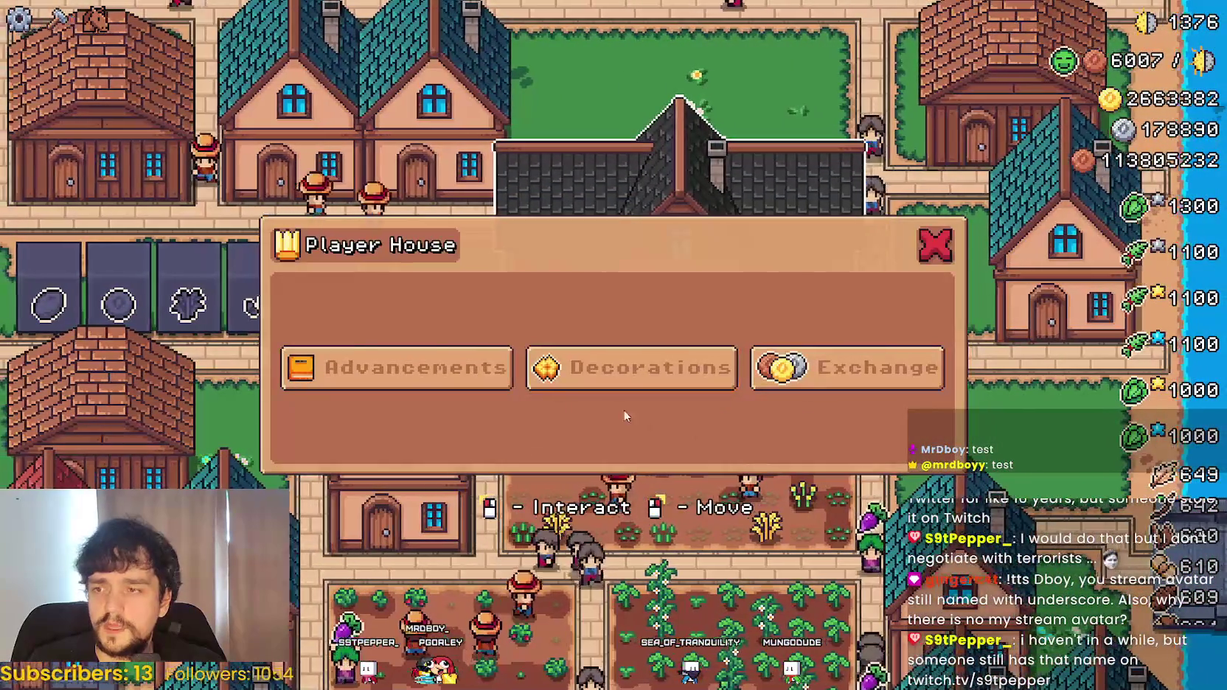
pyautogui.press('d')
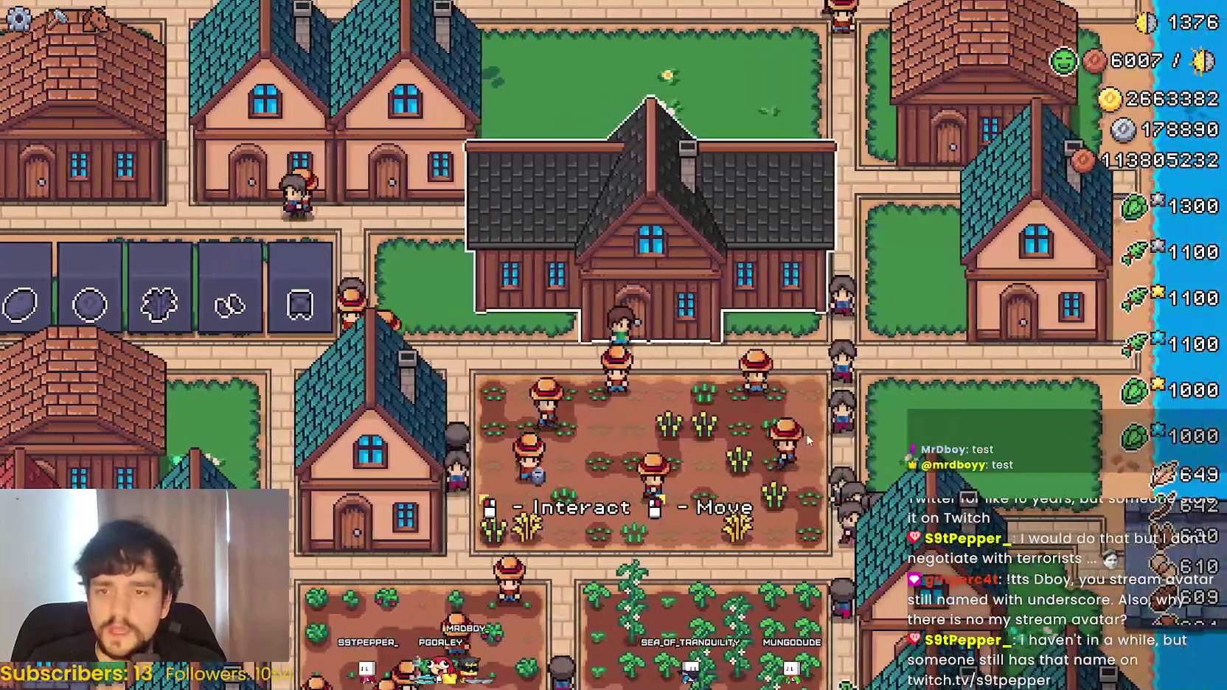
pyautogui.press('e')
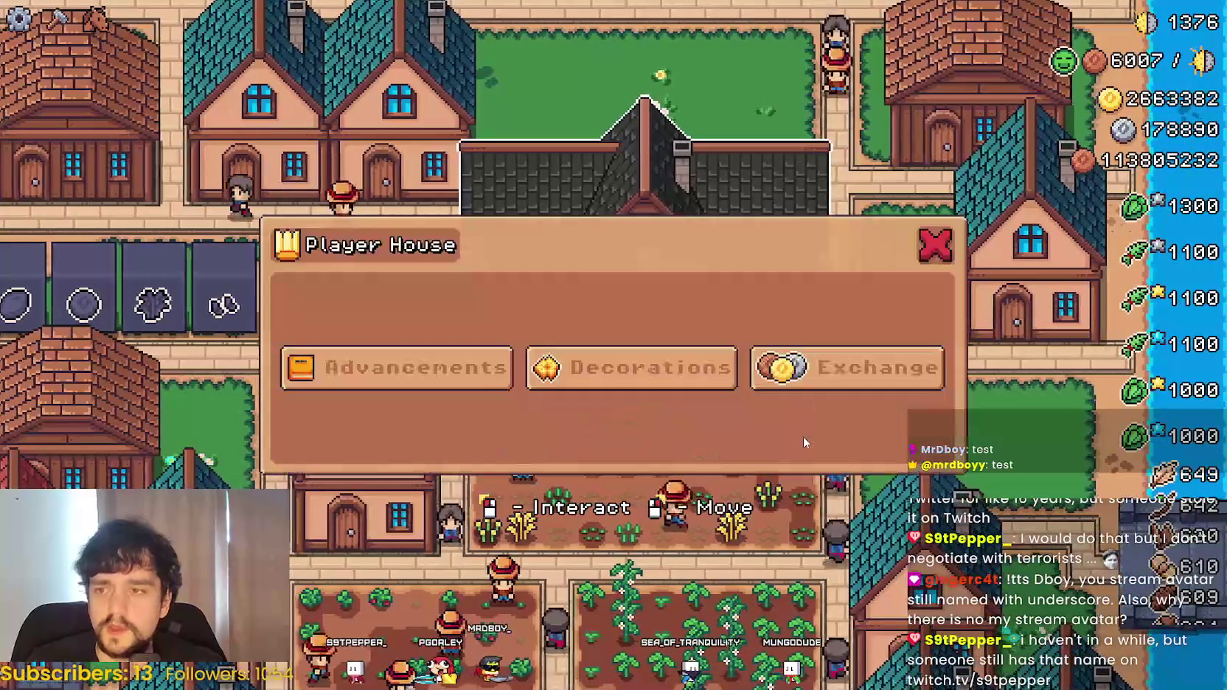
pyautogui.press('a')
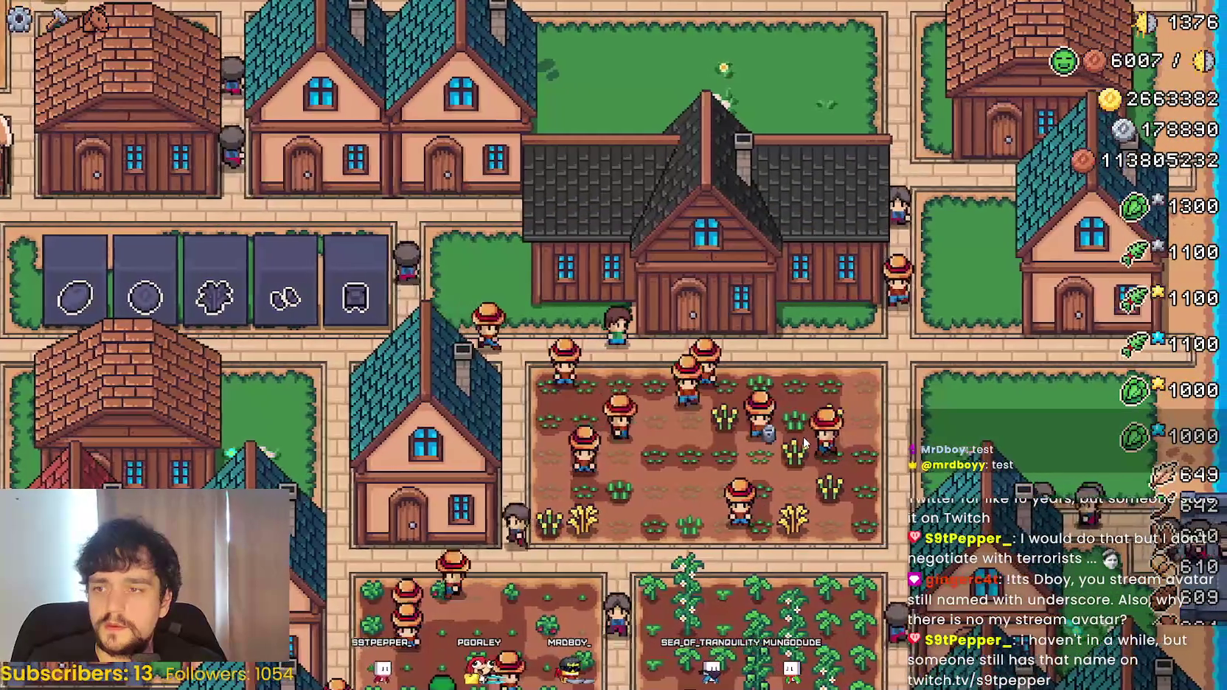
pyautogui.press('Escape')
pyautogui.press('Escape')
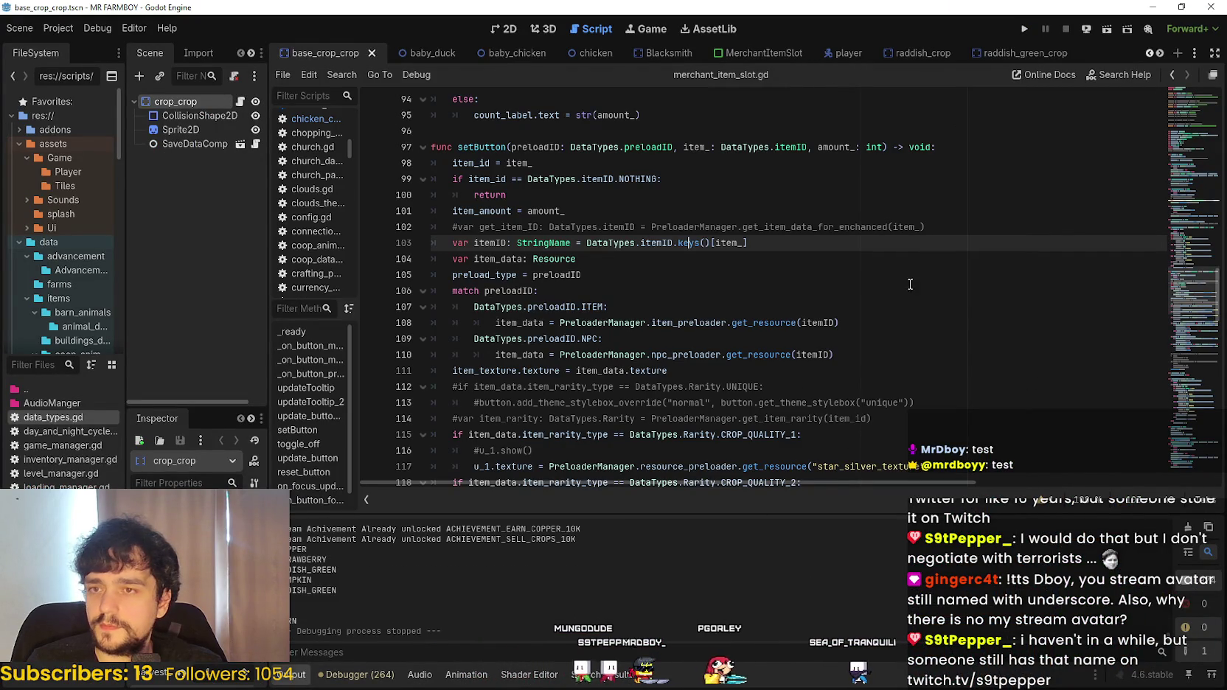
pyautogui.click(981, 199)
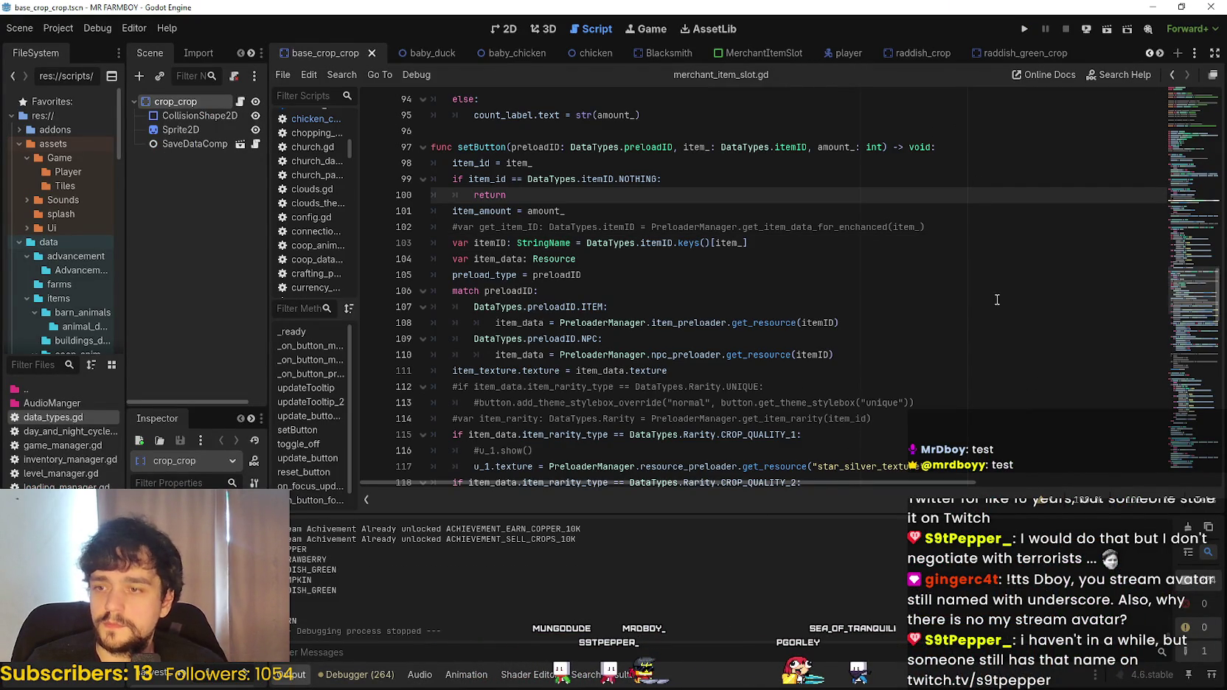
pyautogui.click(812, 373)
pyautogui.hotkey('ctrl', 'shift', 'f')
pyautogui.write('print')
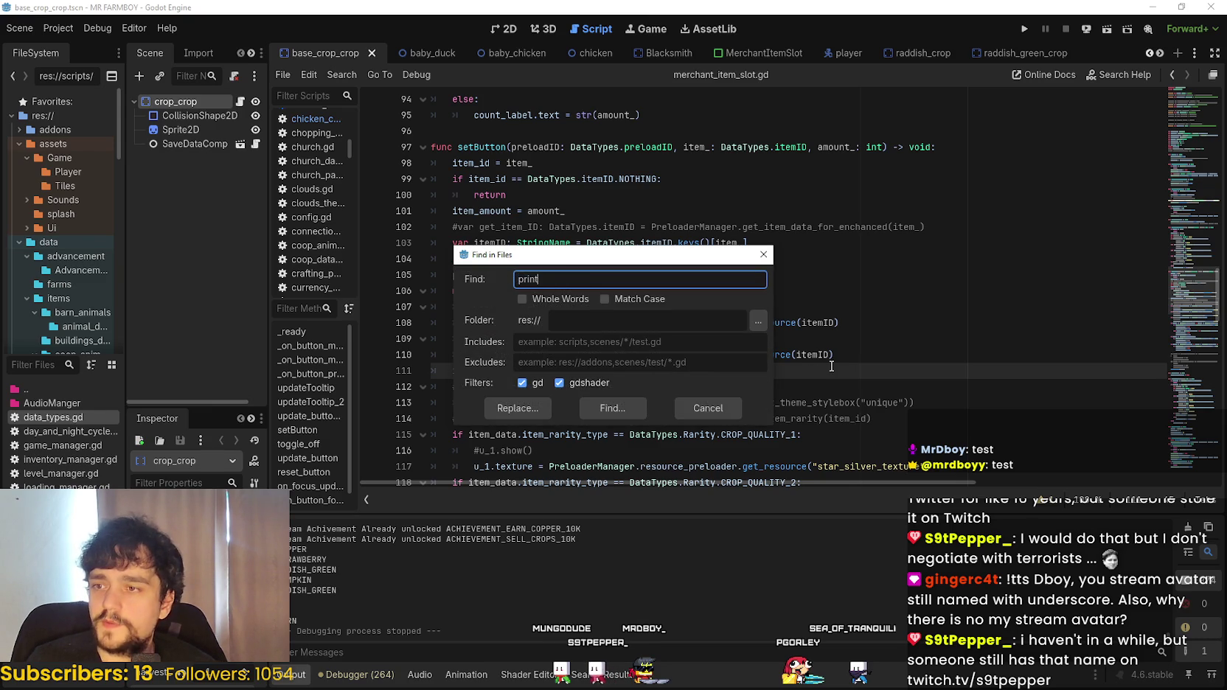
pyautogui.write('(')
pyautogui.press('Return')
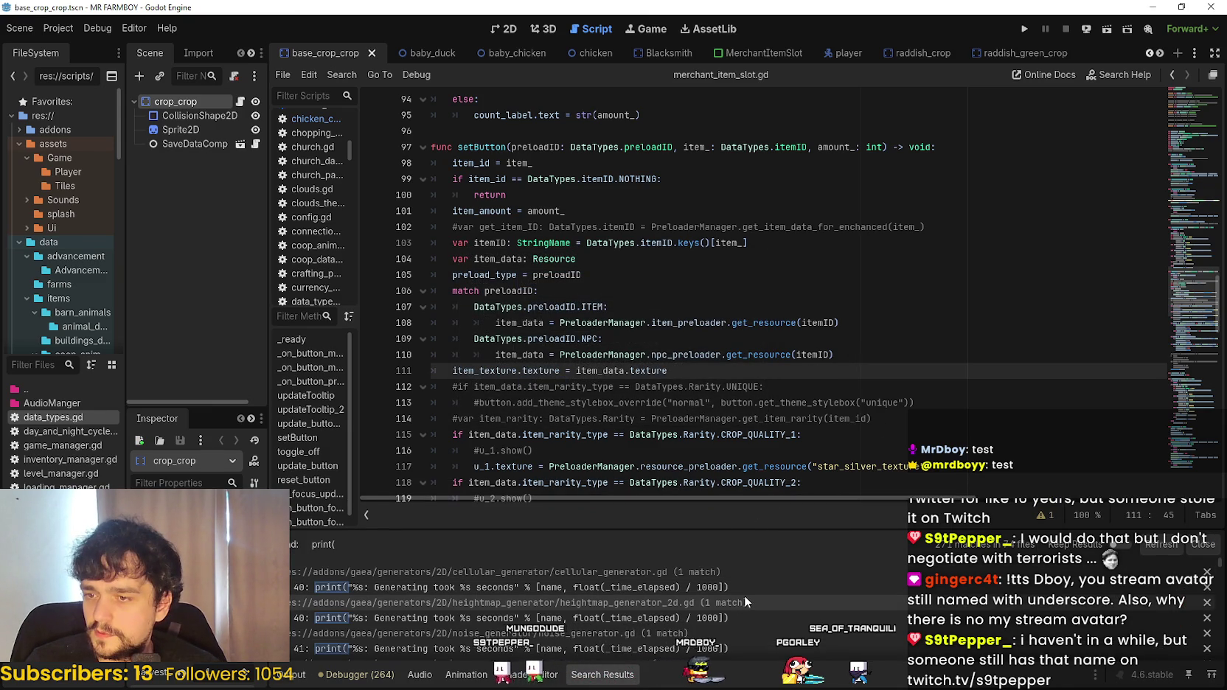
pyautogui.scroll(-4, 746, 595)
pyautogui.scroll(-8, 826, 598)
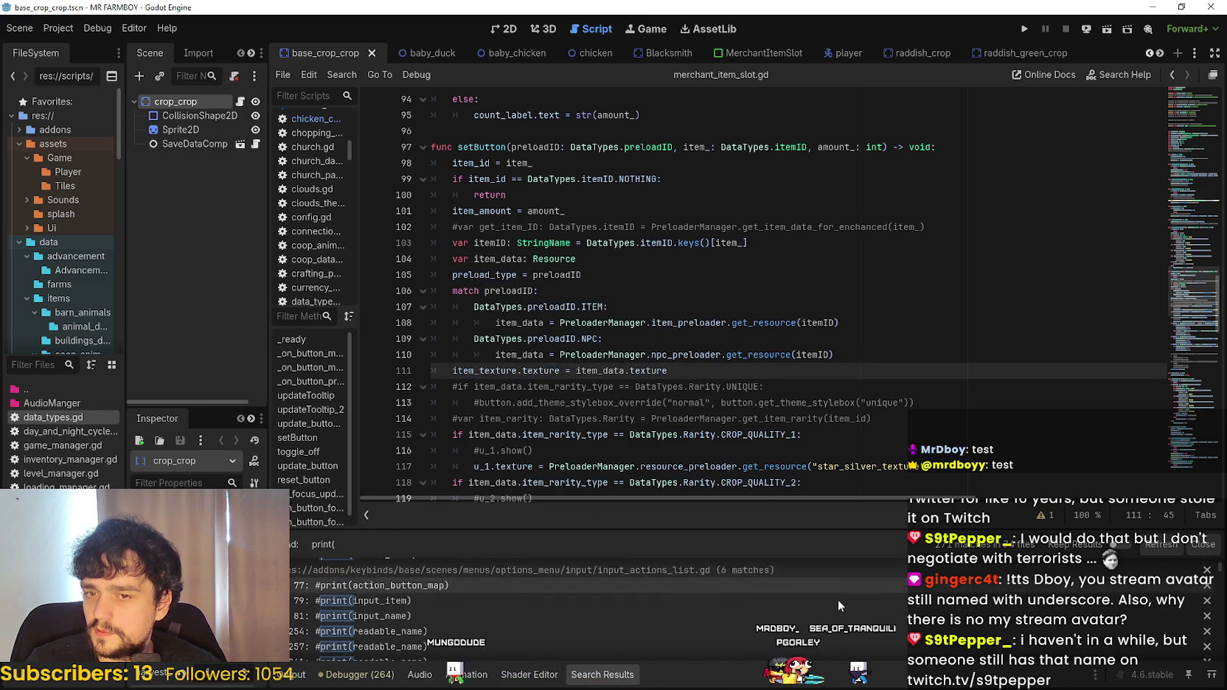
pyautogui.scroll(-8, 833, 601)
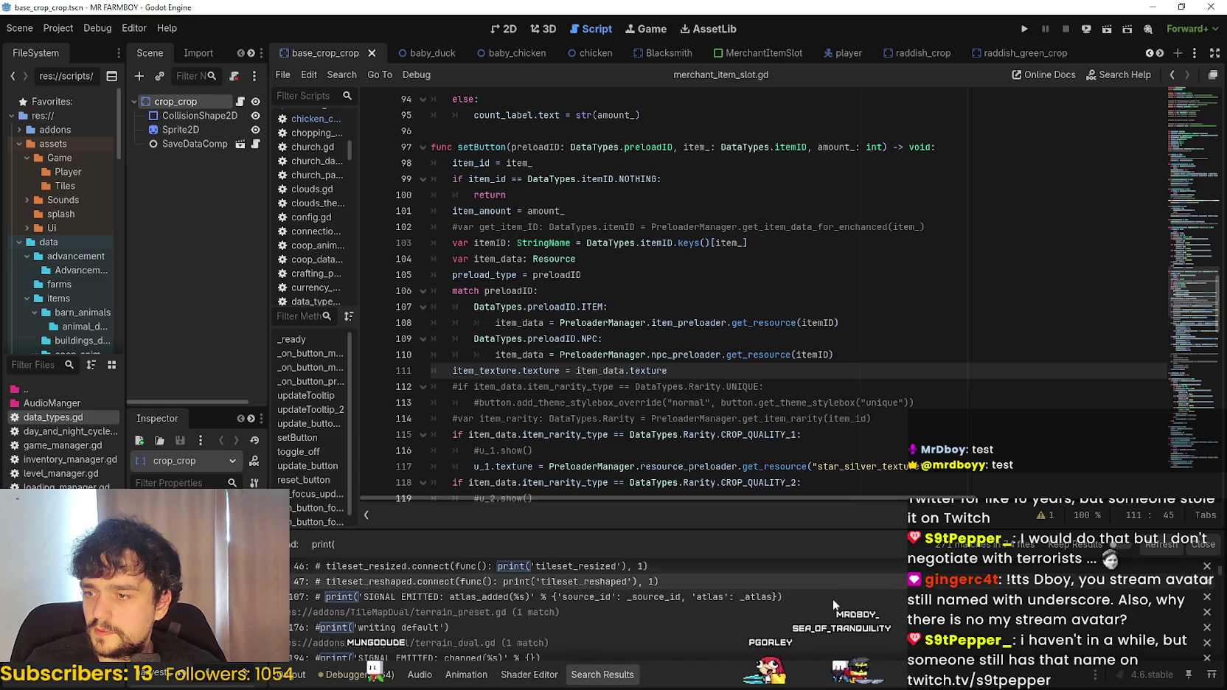
pyautogui.scroll(-3, 830, 597)
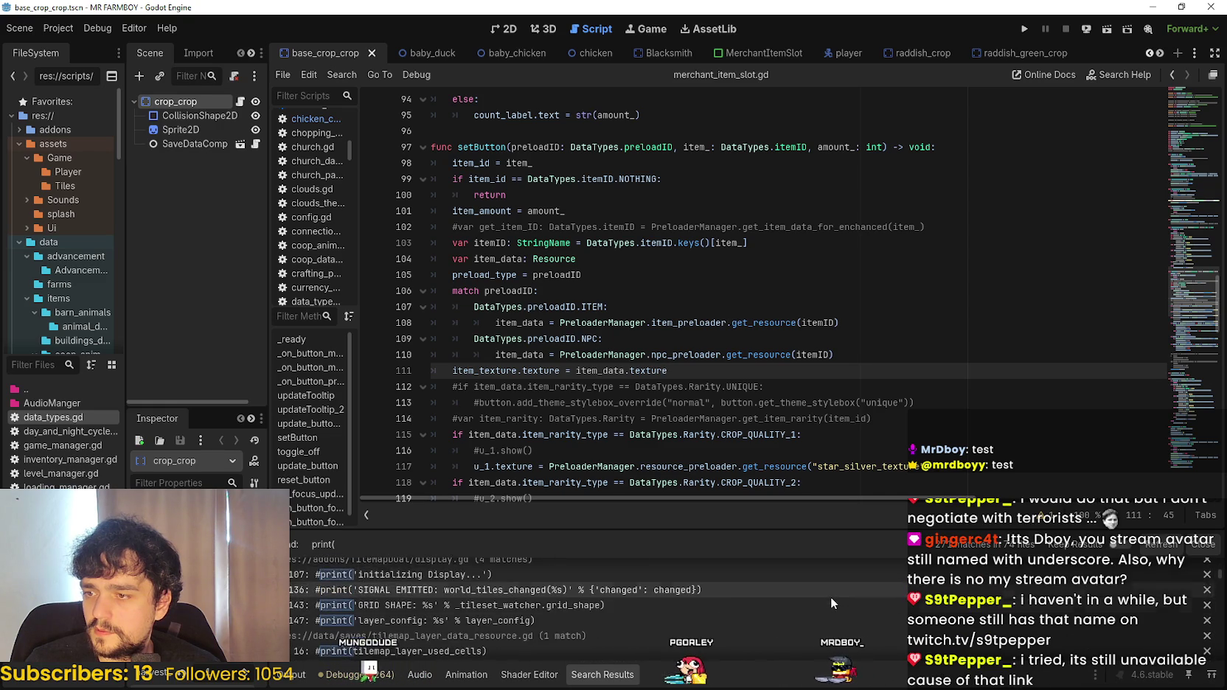
pyautogui.scroll(-5, 1046, 632)
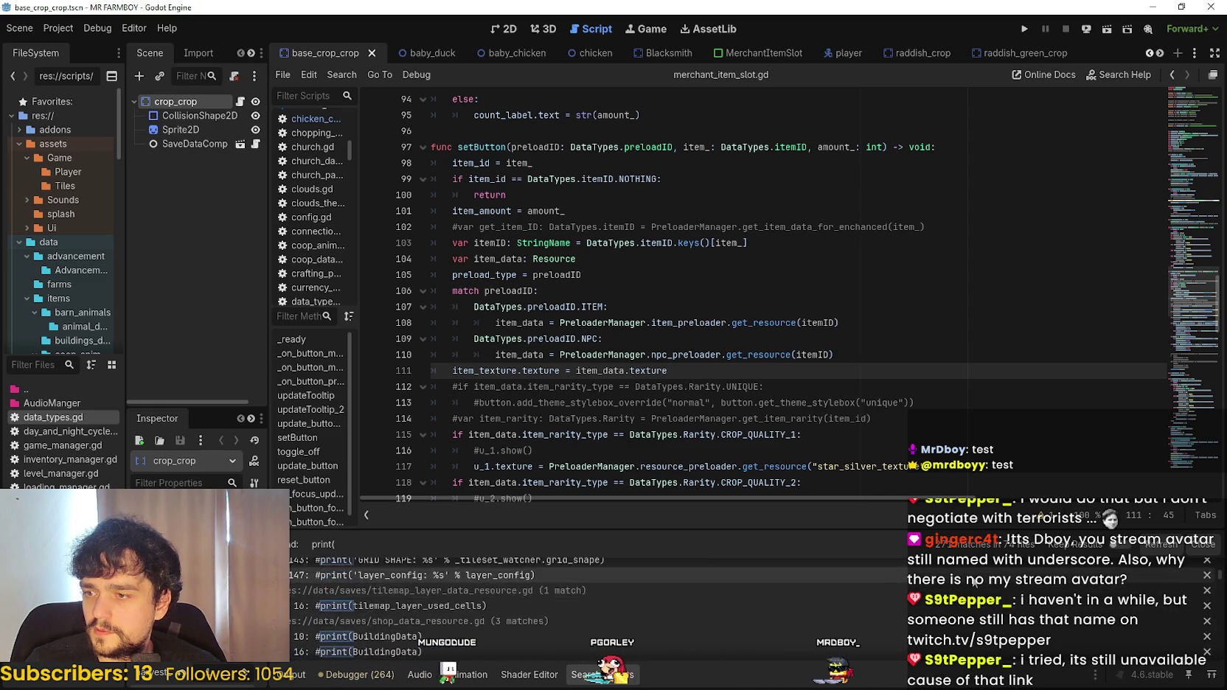
pyautogui.scroll(-10, 977, 582)
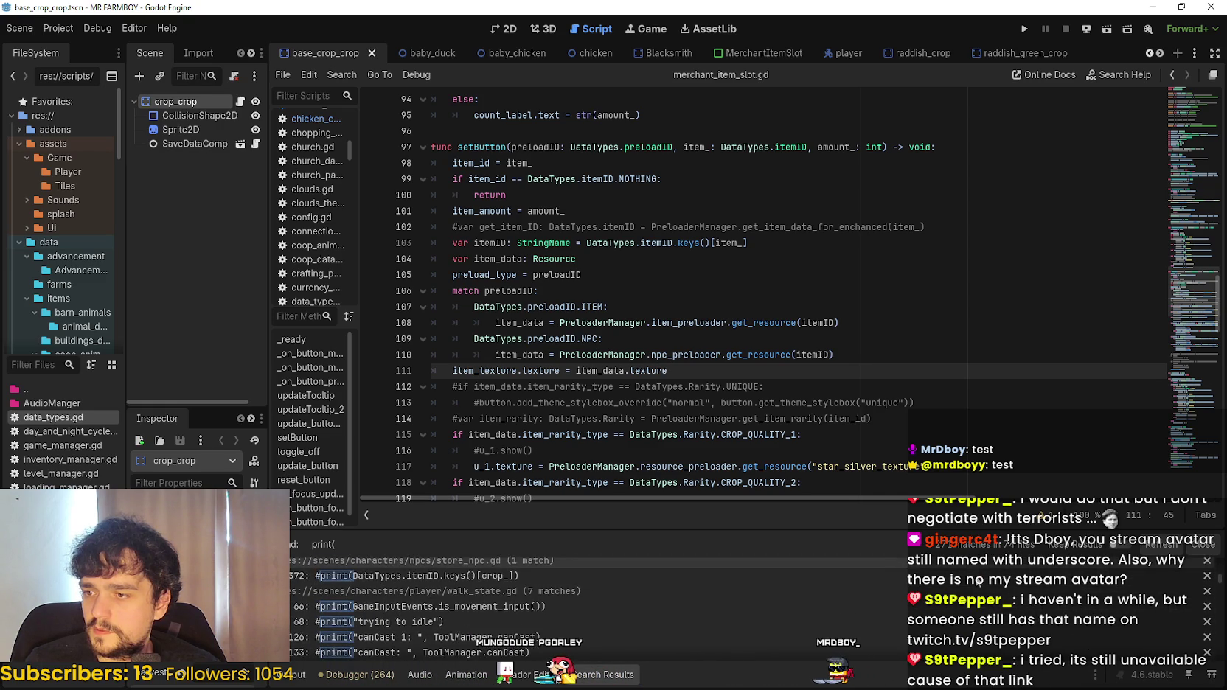
pyautogui.scroll(-5, 983, 581)
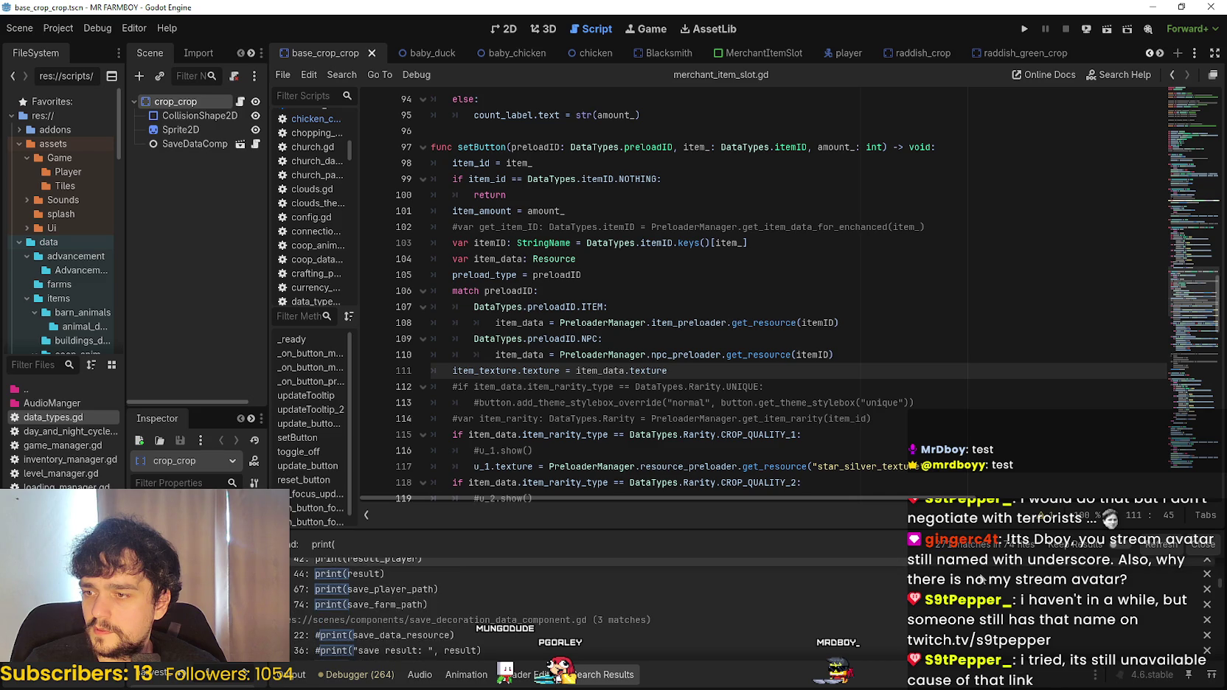
pyautogui.scroll(-5, 983, 581)
pyautogui.scroll(-10, 983, 581)
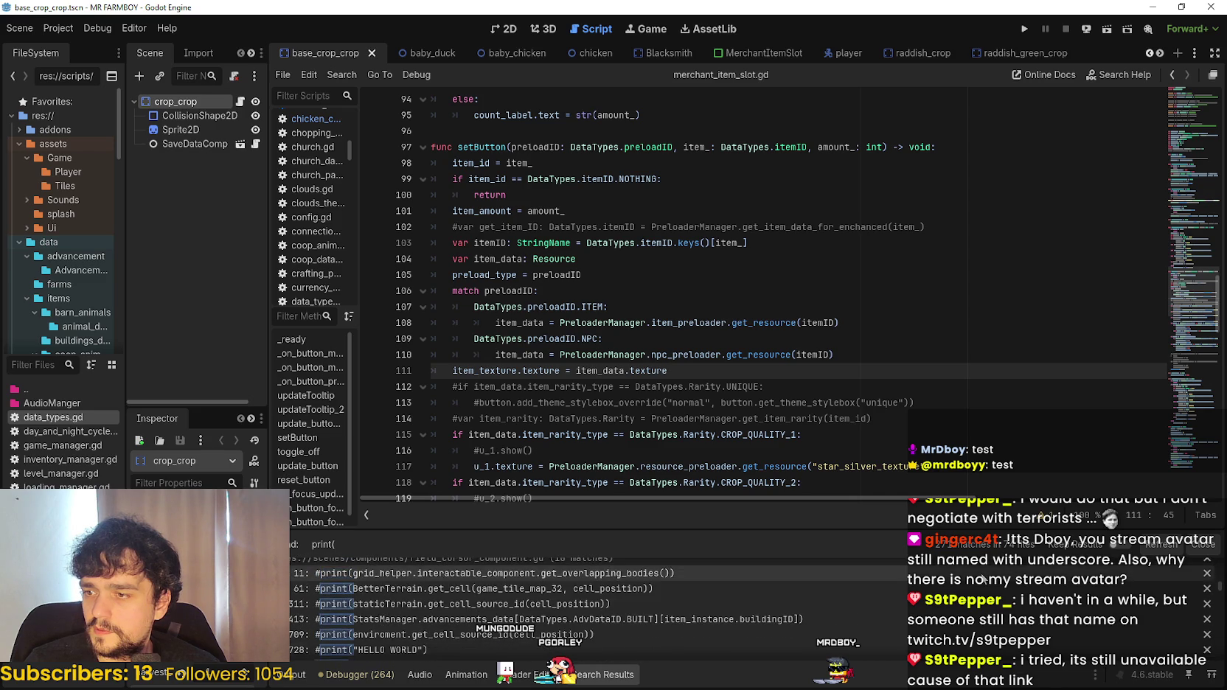
pyautogui.scroll(-5, 983, 581)
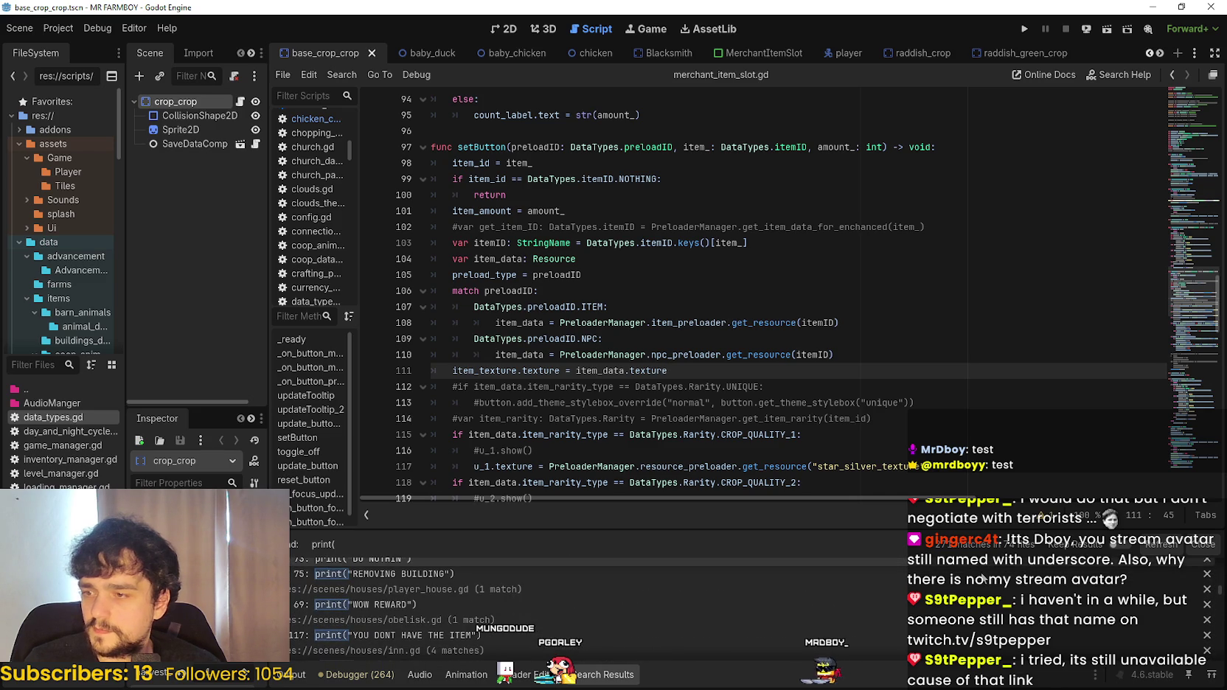
pyautogui.scroll(-5, 983, 580)
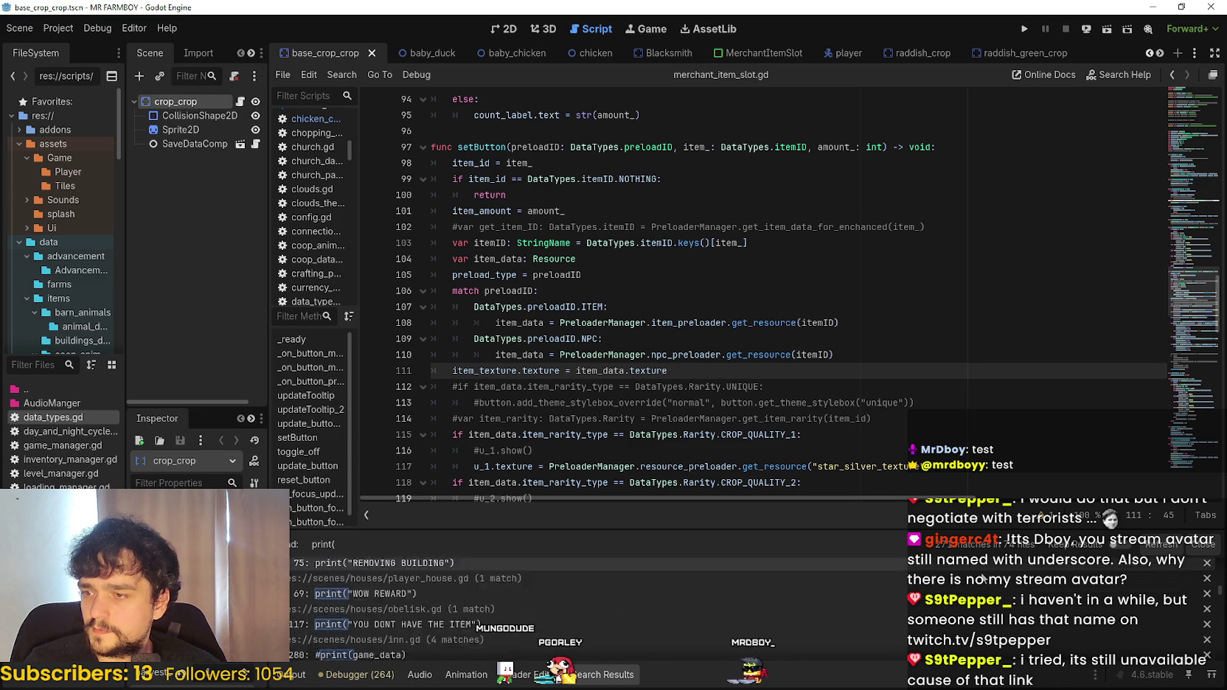
pyautogui.scroll(-4, 983, 579)
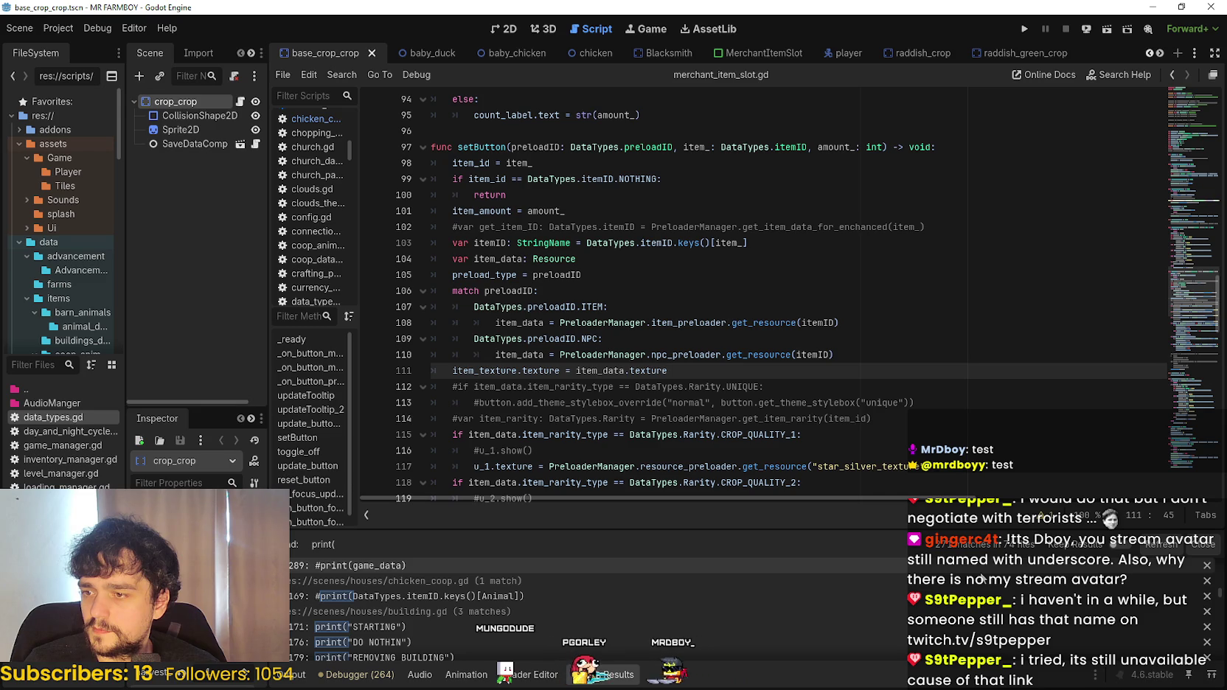
pyautogui.scroll(-2, 983, 579)
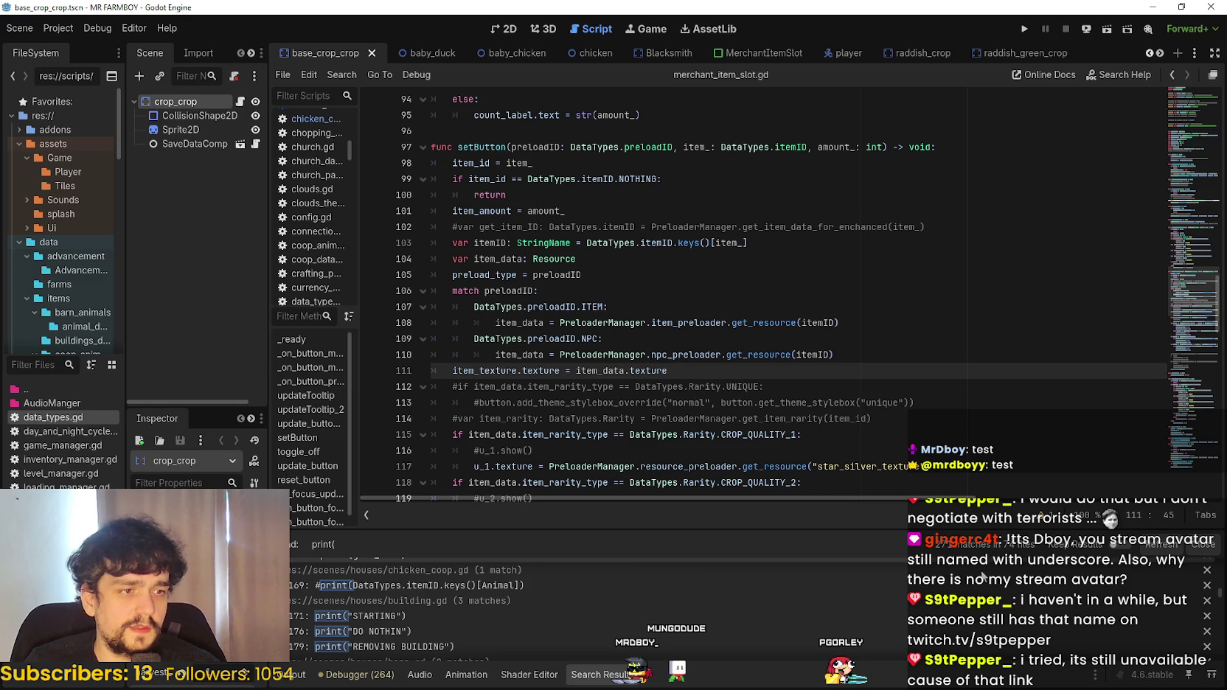
pyautogui.scroll(-10, 983, 577)
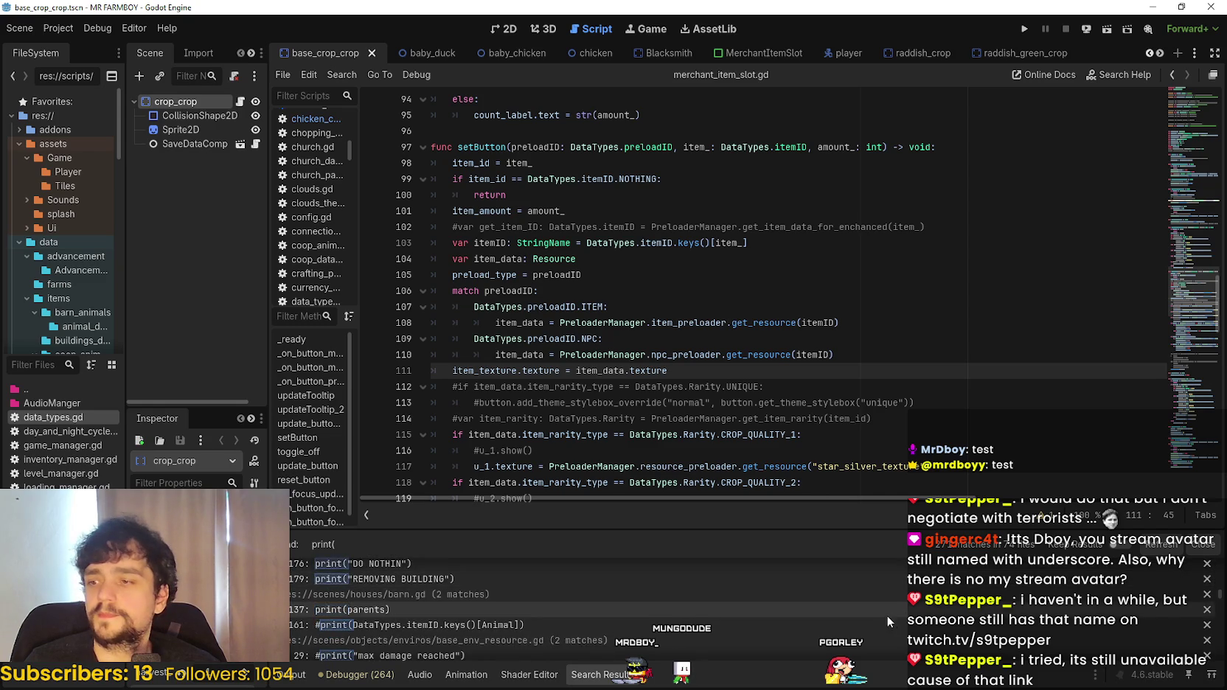
pyautogui.scroll(-2, 898, 604)
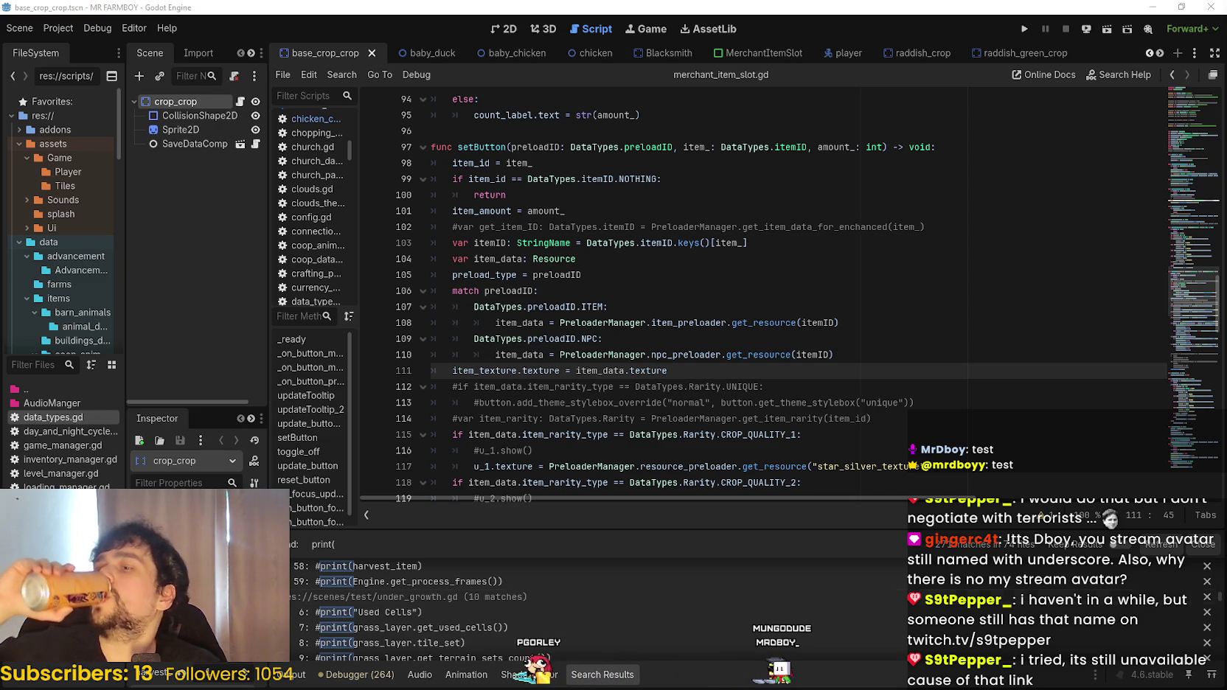
pyautogui.scroll(-5, 530, 613)
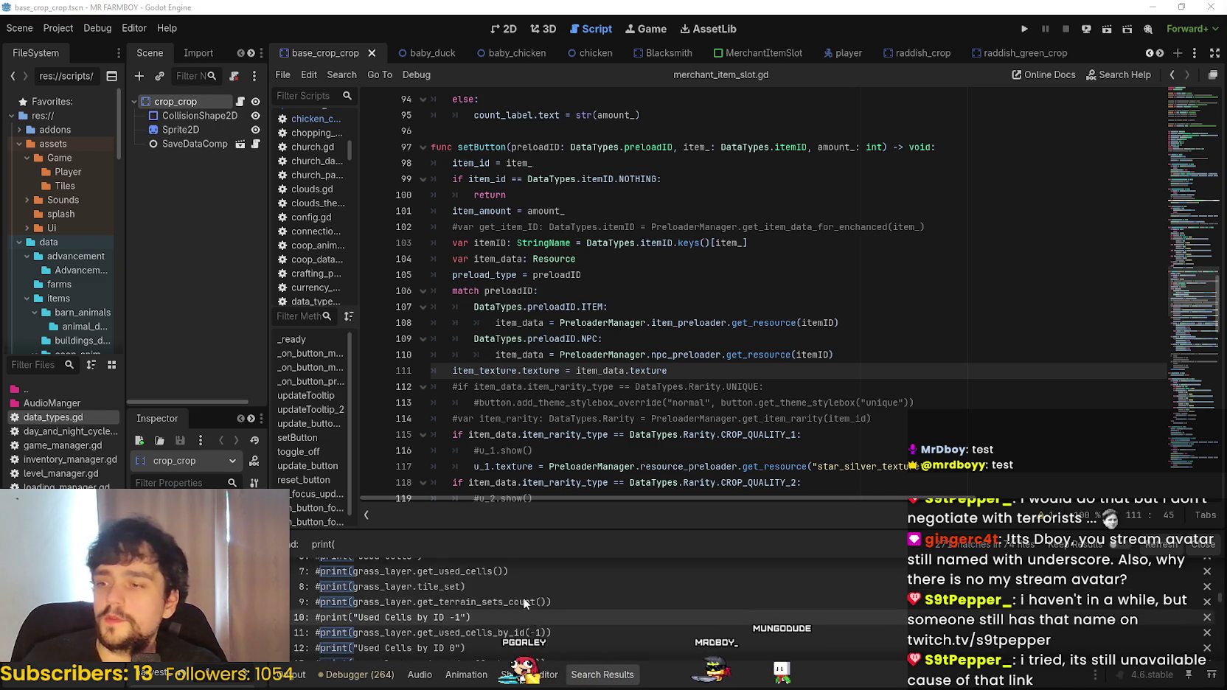
pyautogui.scroll(-3, 503, 609)
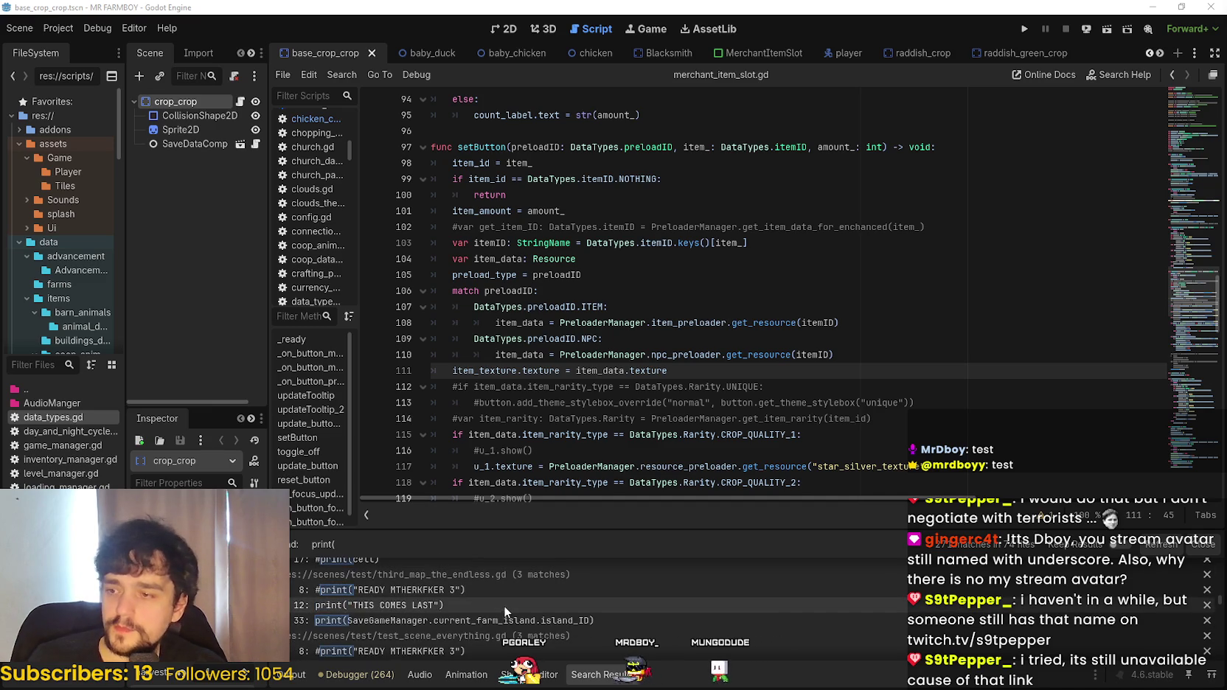
pyautogui.scroll(-3, 503, 616)
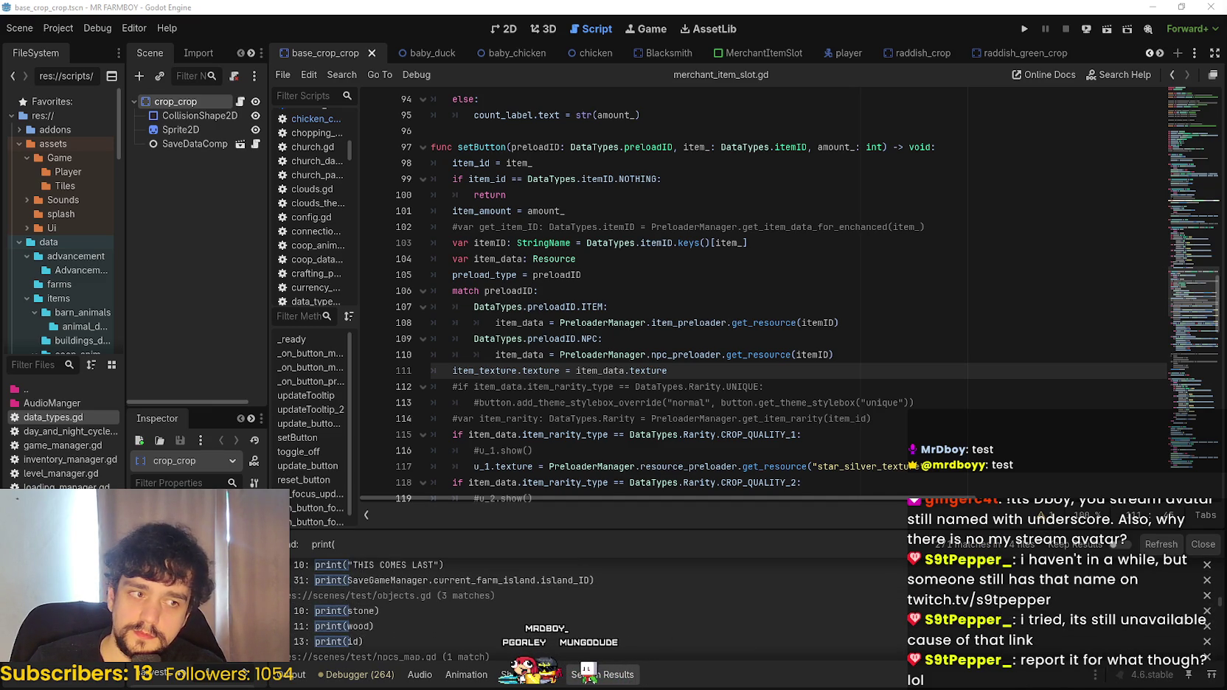
pyautogui.scroll(-3, 628, 583)
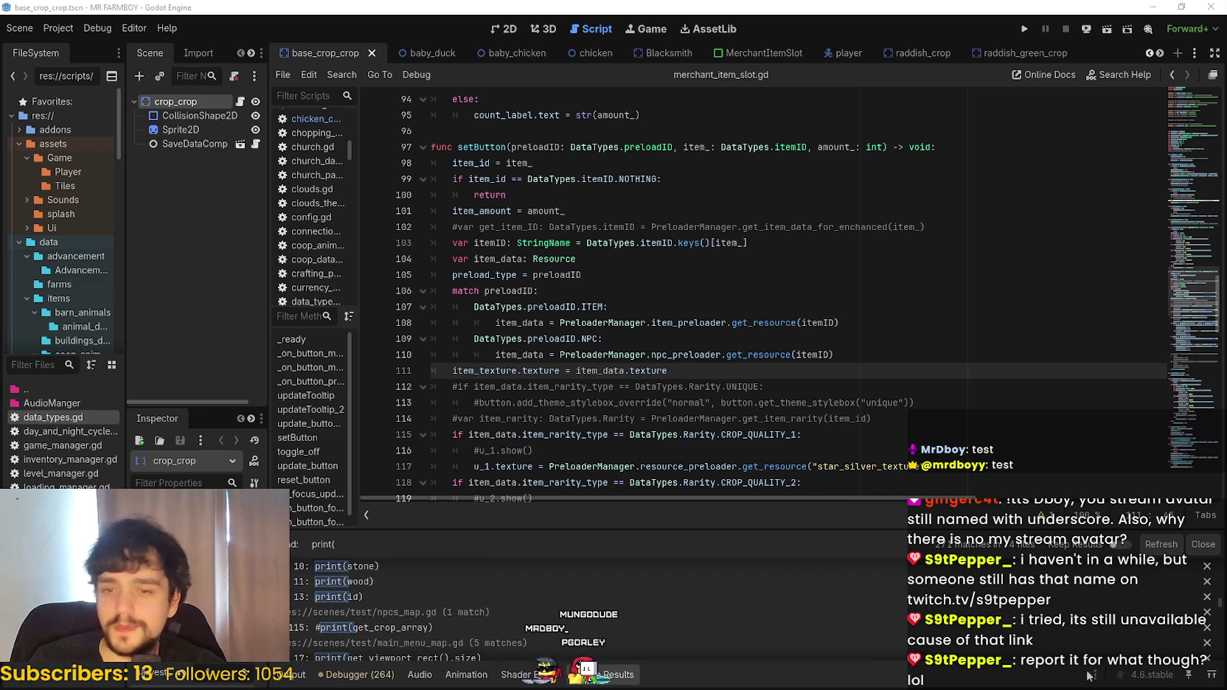
pyautogui.scroll(1, 555, 587)
pyautogui.scroll(-5, 1221, 605)
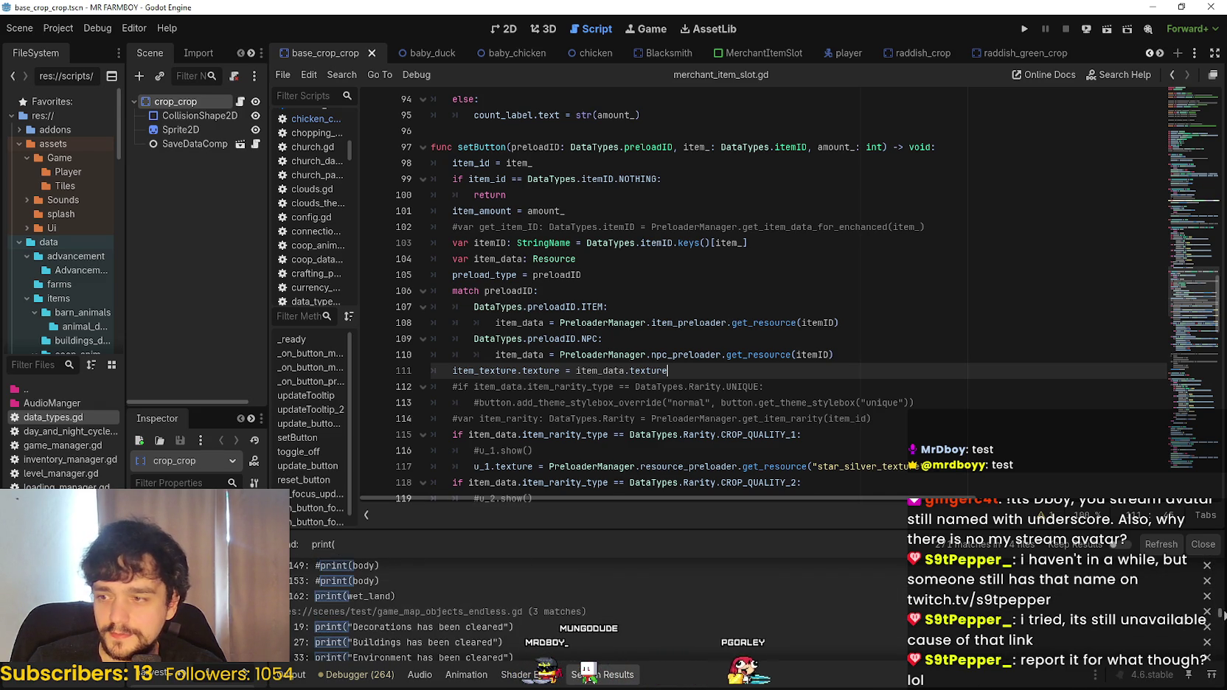
pyautogui.scroll(-5, 760, 595)
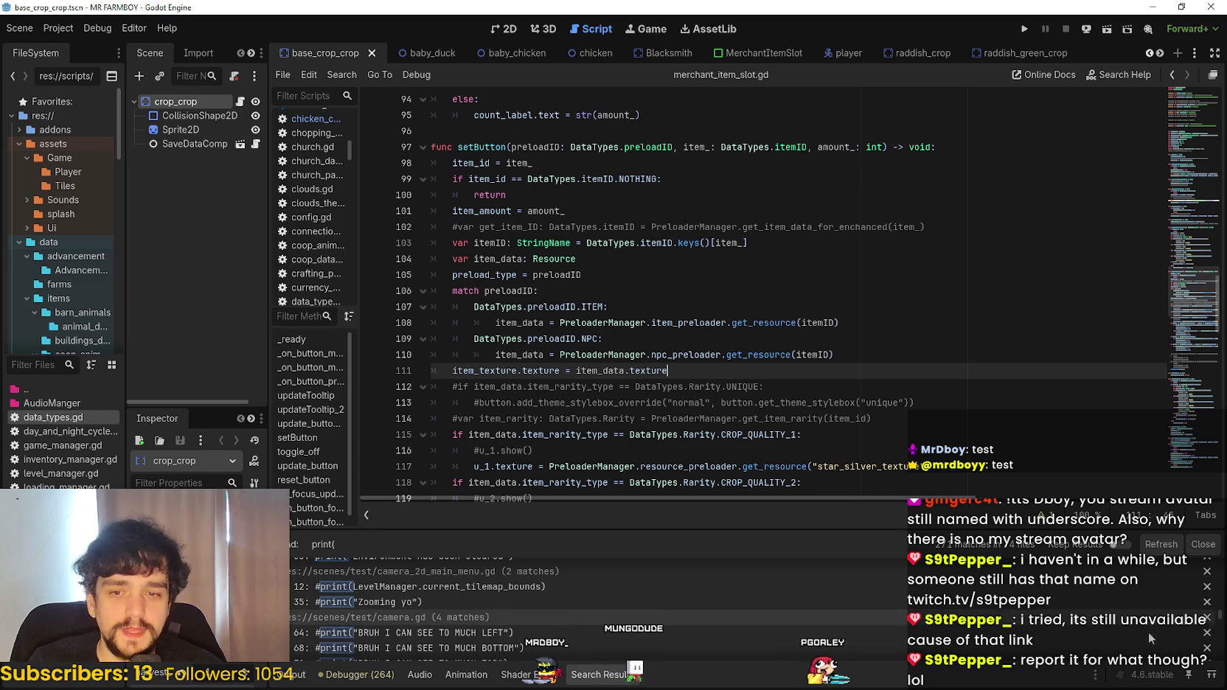
pyautogui.scroll(-8, 1222, 619)
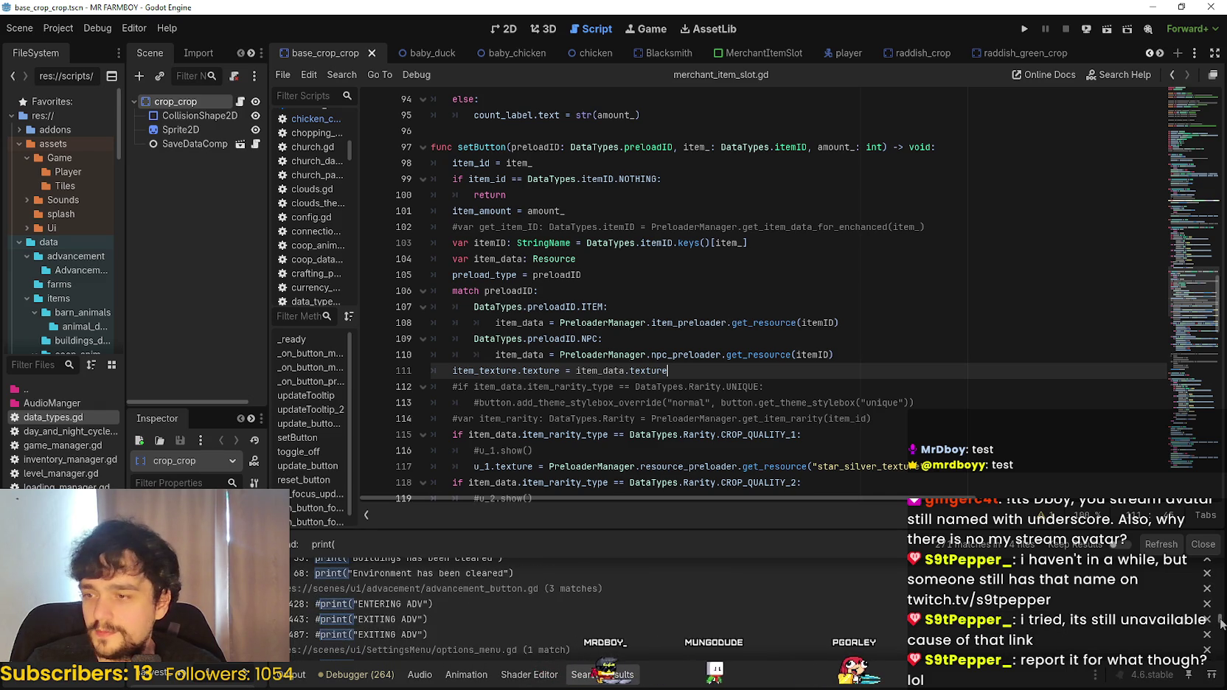
pyautogui.scroll(-10, 1222, 625)
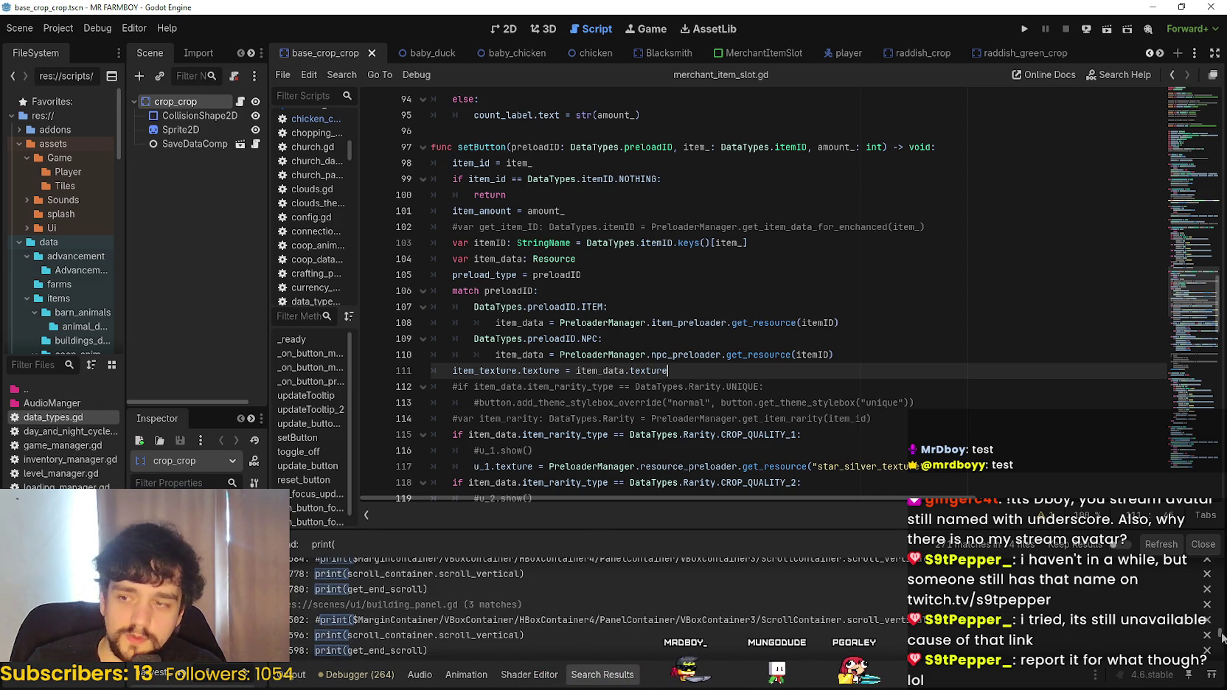
pyautogui.scroll(-10, 1222, 626)
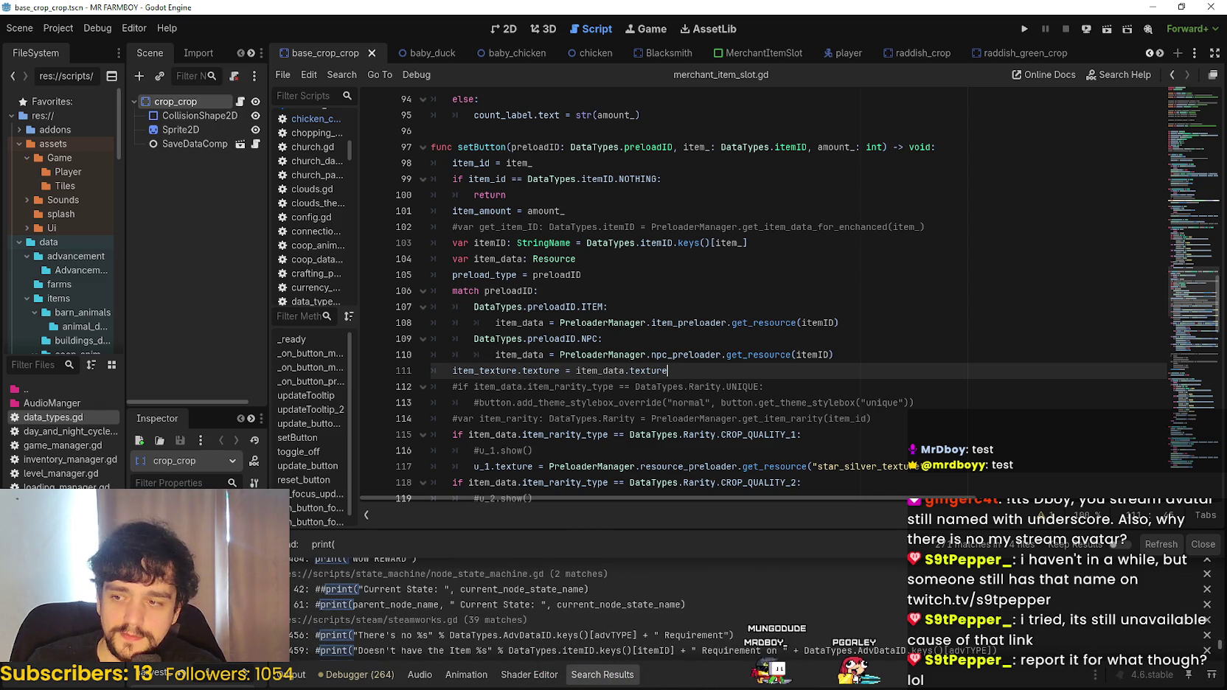
pyautogui.scroll(-10, 1222, 626)
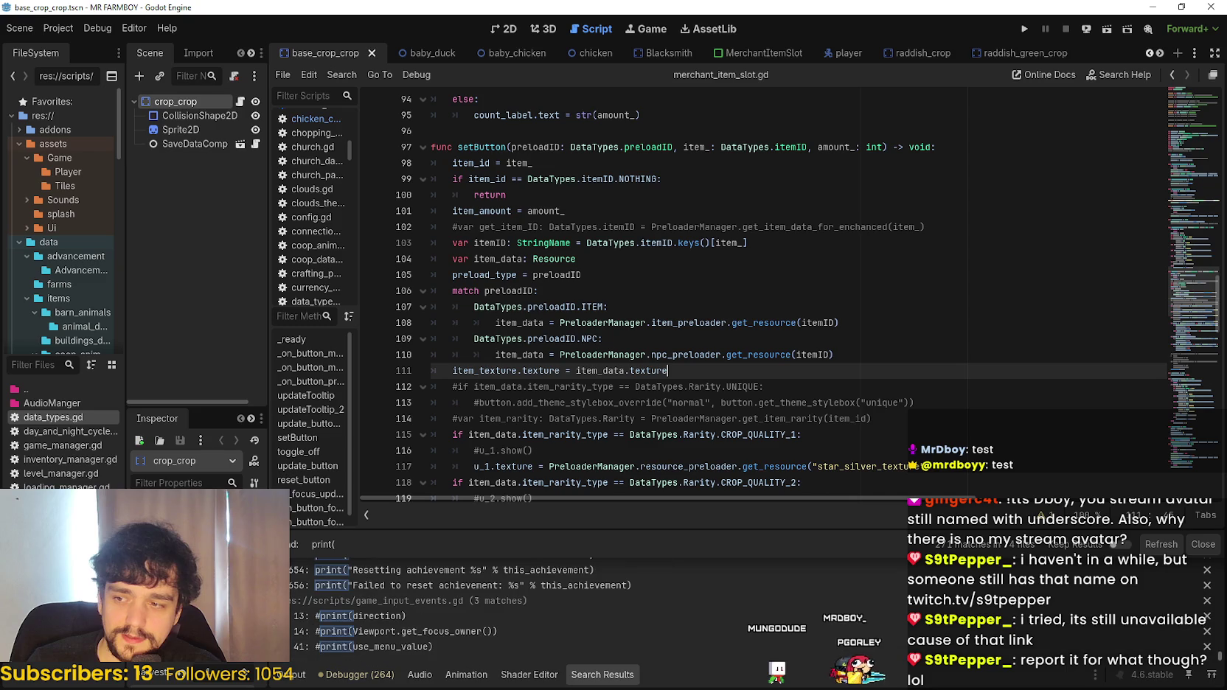
pyautogui.scroll(3, 621, 587)
pyautogui.moveTo(752, 323); pyautogui.dragTo(797, 354)
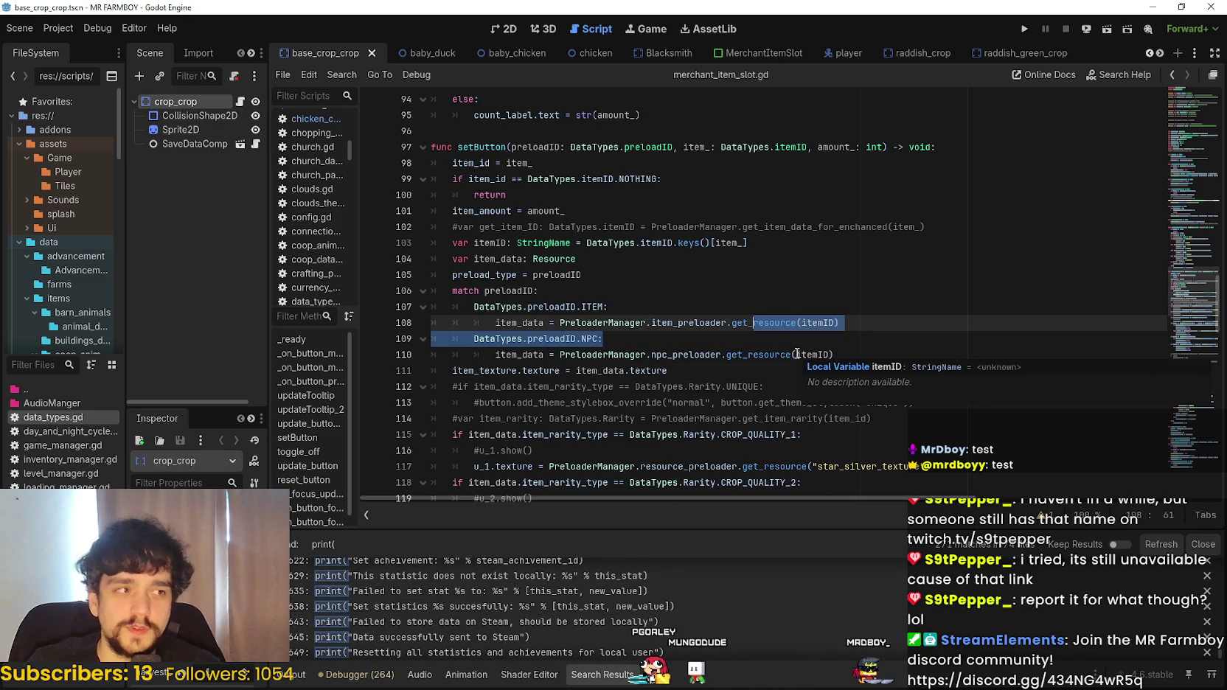
# - Clear the script selection and move the caret up to the return line and empty line 96
pyautogui.click(778, 308)
pyautogui.click(778, 293)
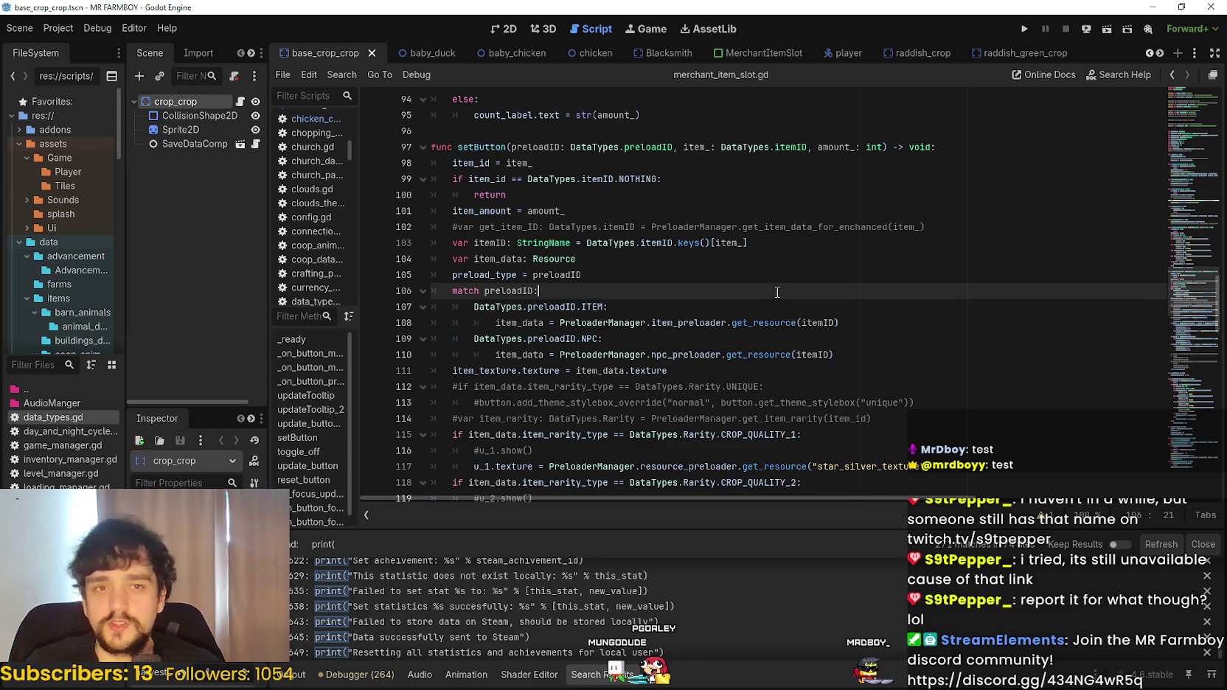
pyautogui.scroll(2, 692, 323)
pyautogui.click(602, 289)
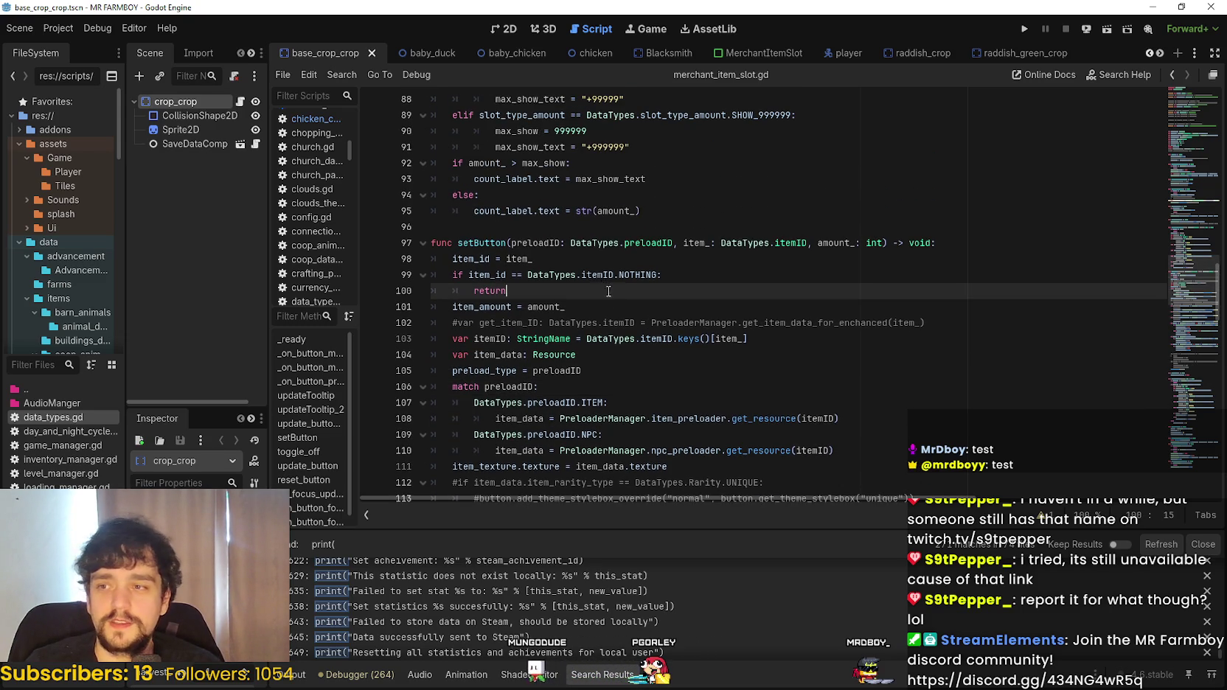
pyautogui.scroll(2, 650, 337)
pyautogui.click(571, 316)
pyautogui.scroll(1, 800, 357)
# - Scroll back down the script and widen the scene tree and FileSystem docks
pyautogui.scroll(-5, 799, 357)
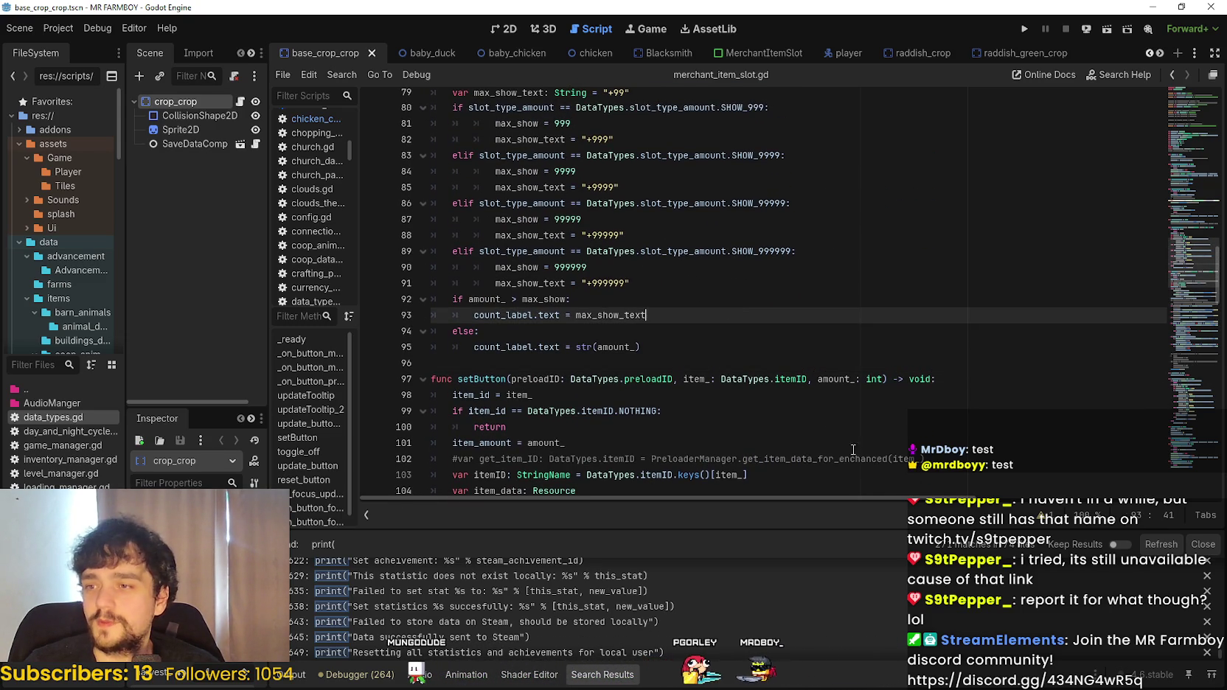
pyautogui.scroll(-6, 818, 166)
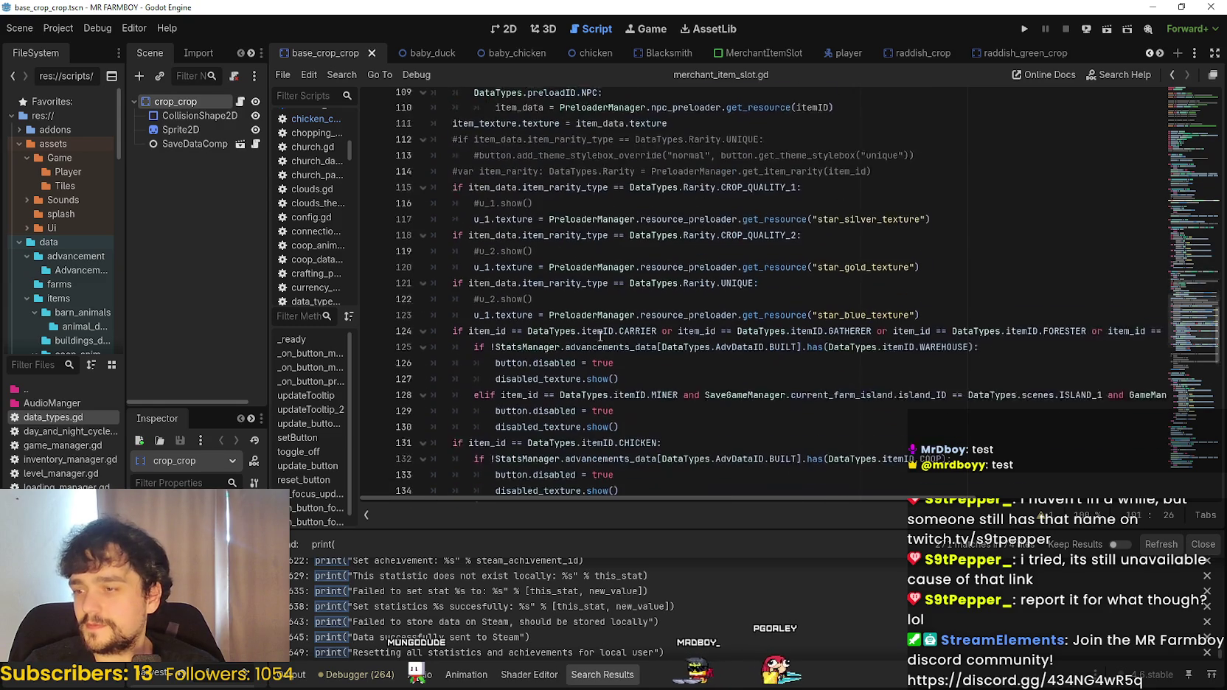
pyautogui.scroll(-1, 367, 623)
pyautogui.scroll(-2, 366, 623)
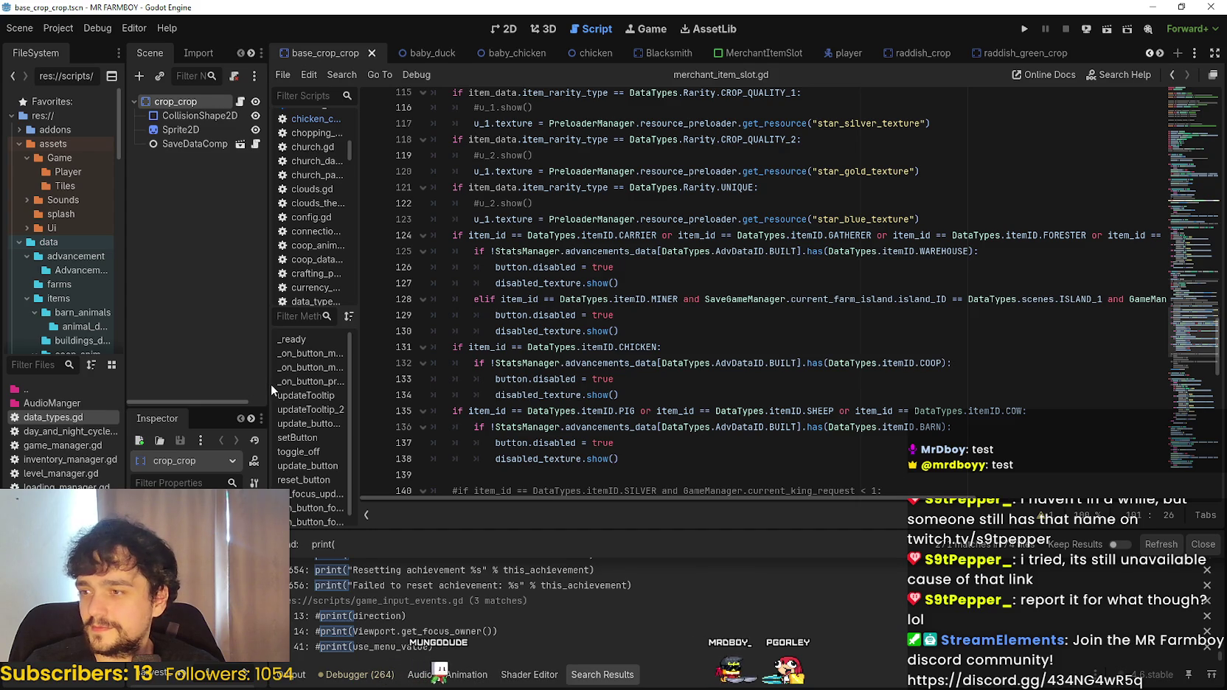
pyautogui.moveTo(271, 384); pyautogui.dragTo(321, 384)
pyautogui.moveTo(123, 359); pyautogui.dragTo(163, 359)
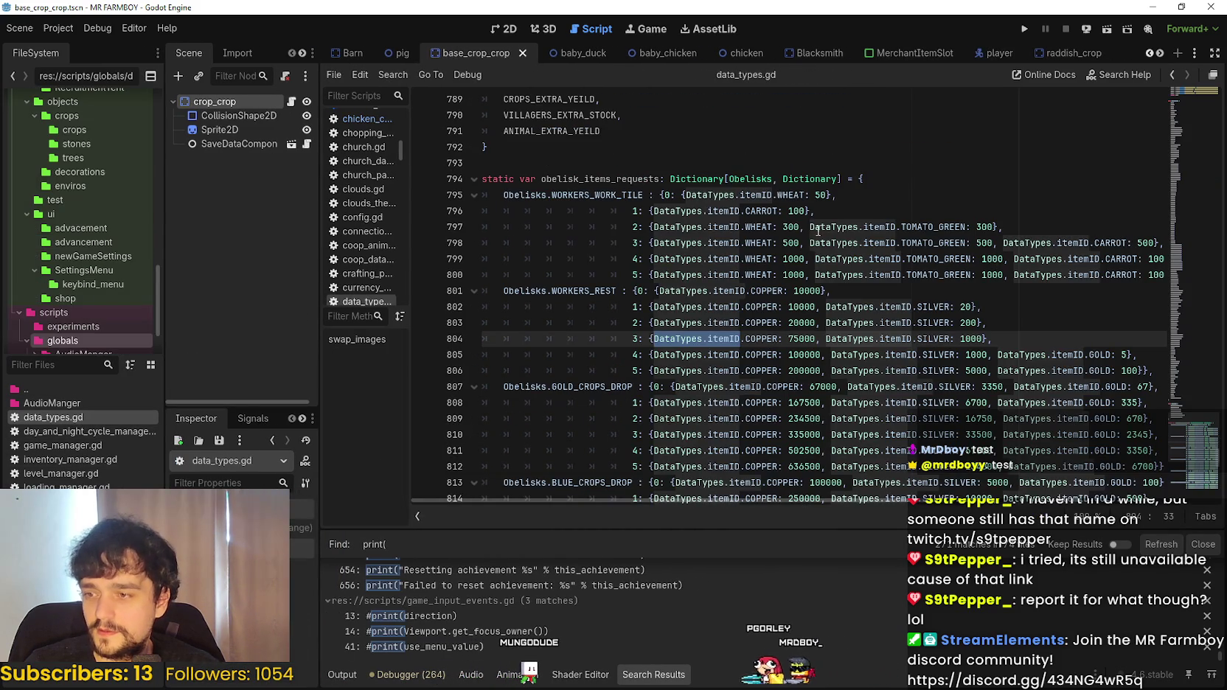
# - Place the caret on the WORKERS_WORK_TILE tier 2 line, then switch to the Steam window
pyautogui.click(818, 227)
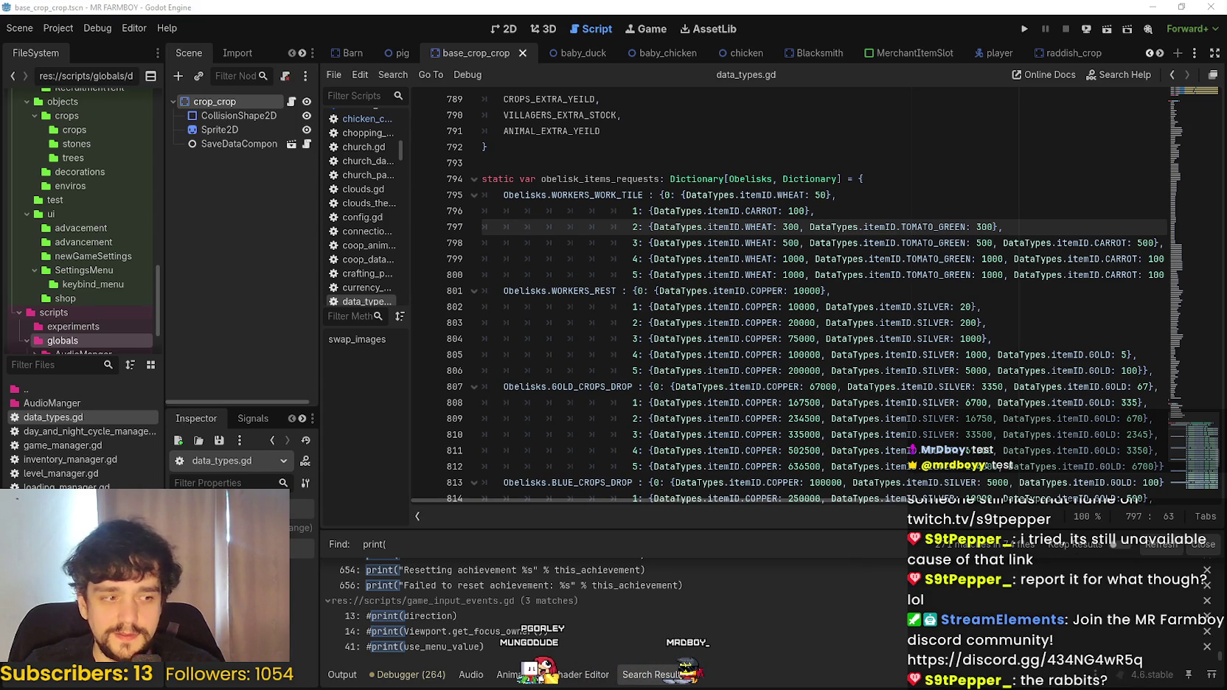
pyautogui.hotkey('alt', 'Tab')
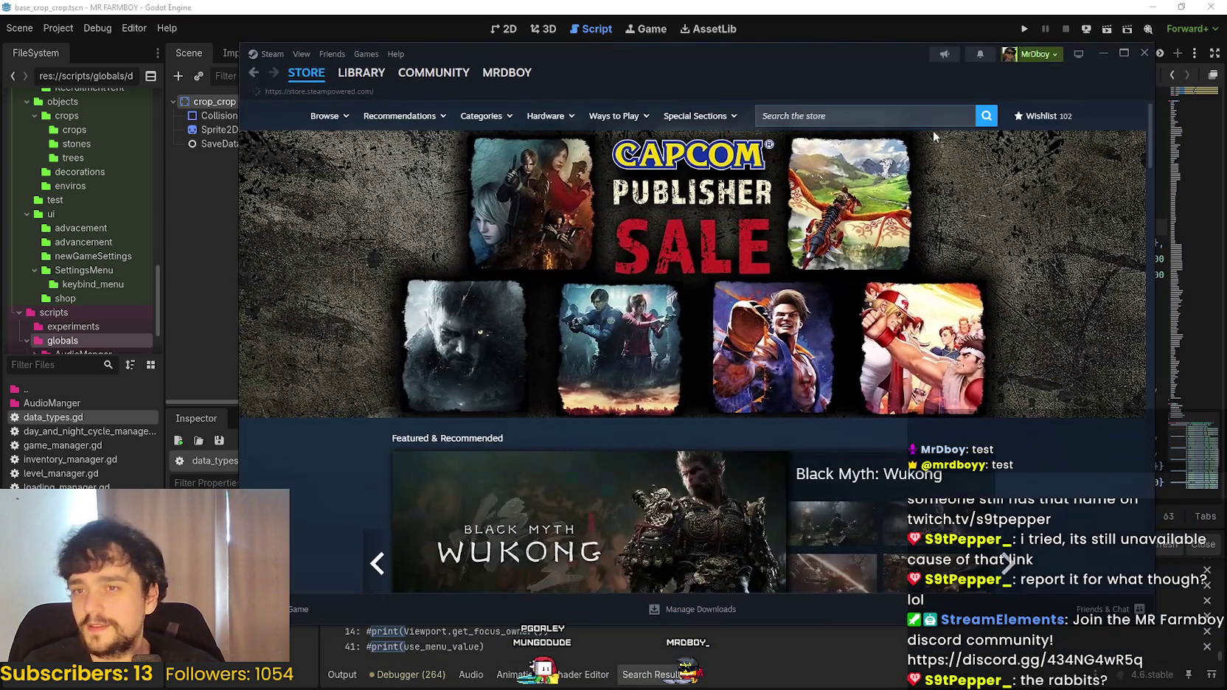
# - Try the Steam store search box, dismiss its suggestions, and switch to the Chrome window
pyautogui.click(903, 124)
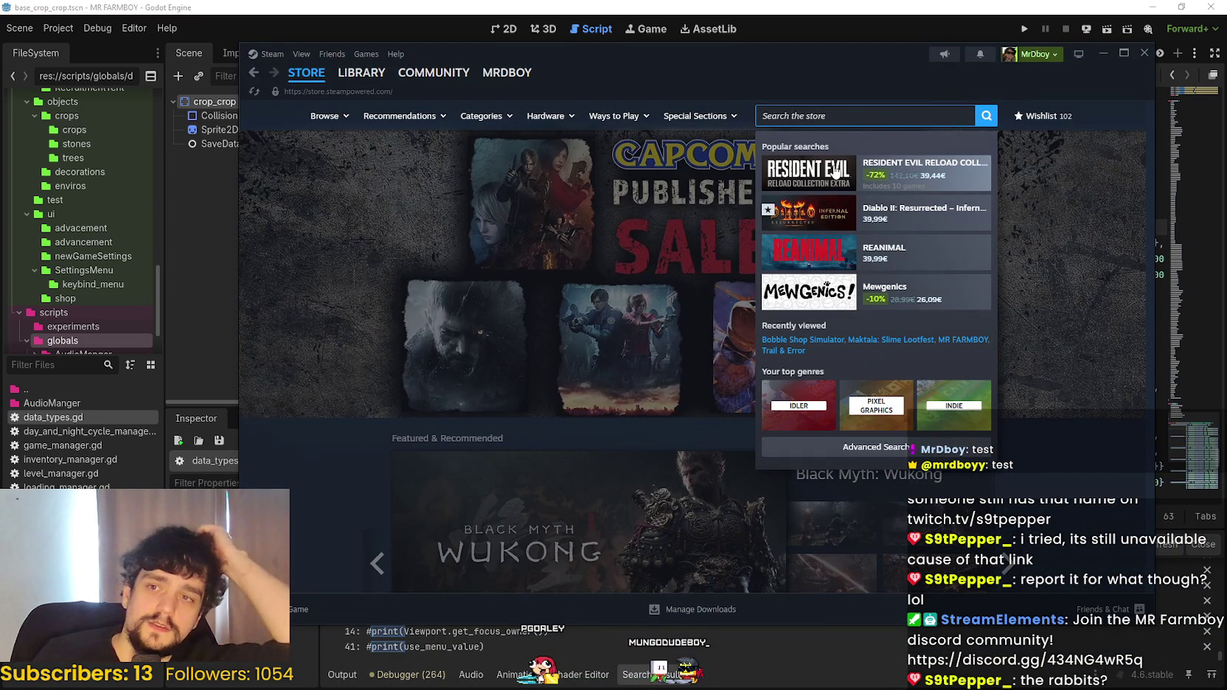
pyautogui.click(1038, 447)
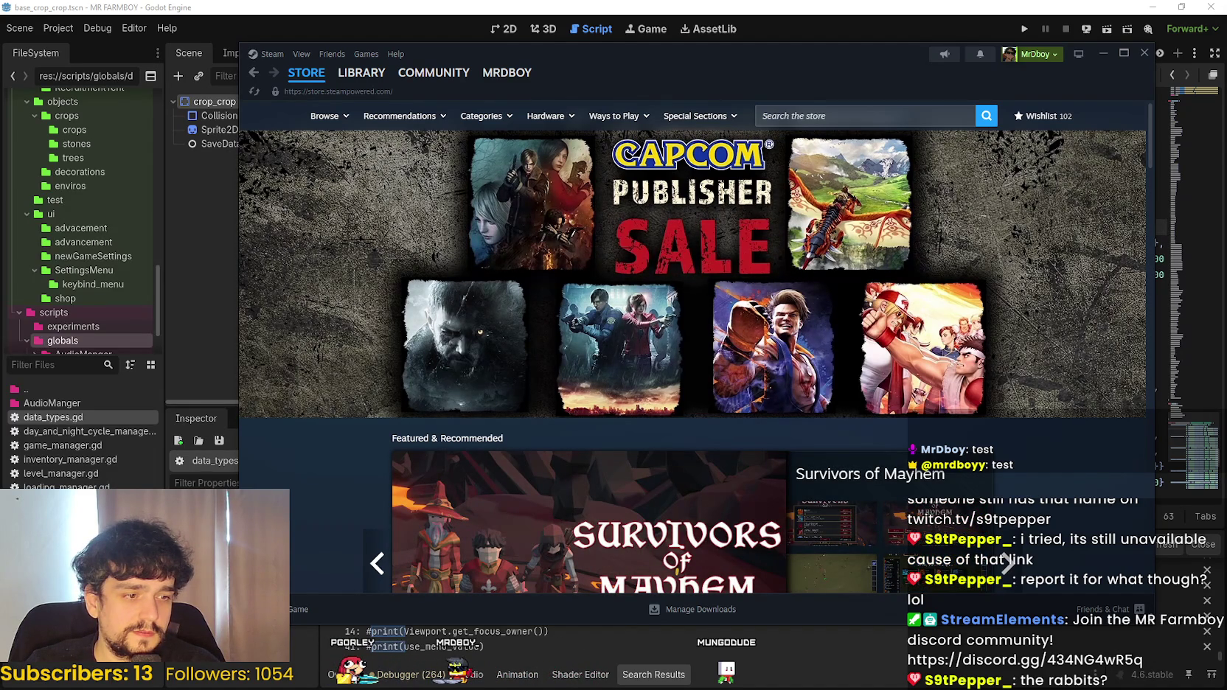
pyautogui.hotkey('alt', 'Tab')
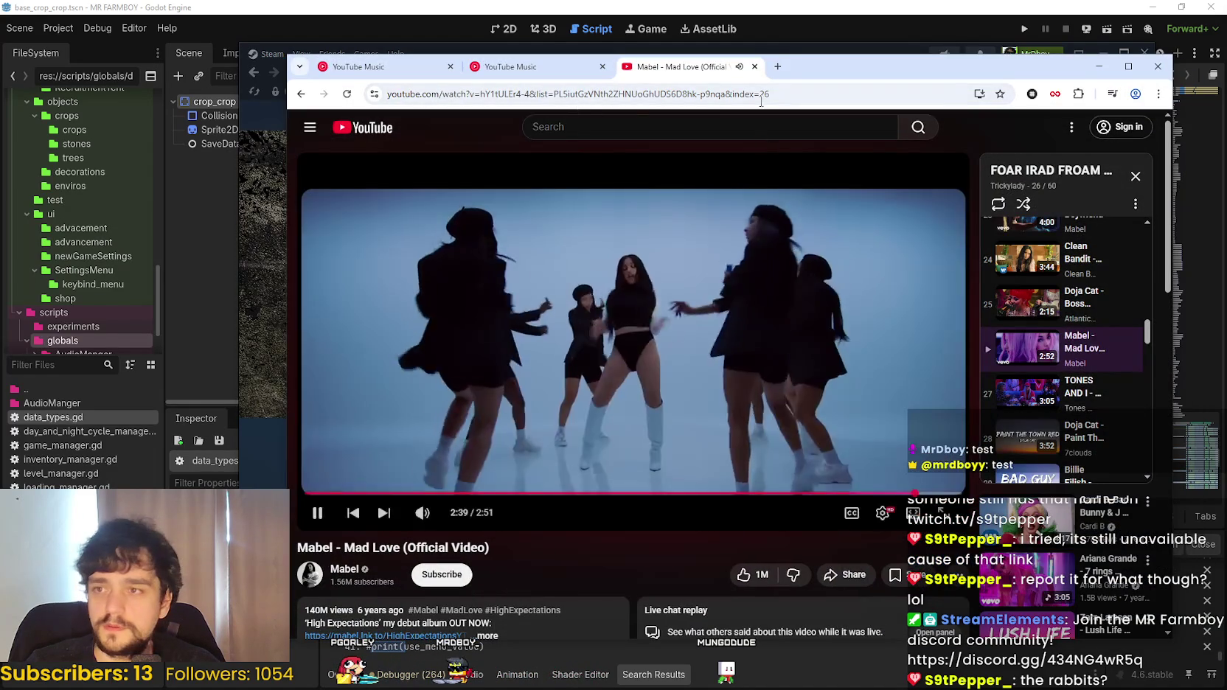
# - Load twitch.tv in a new Chrome tab and focus the Twitch search box
pyautogui.hotkey('ctrl', 't')
pyautogui.write('twitch.tv/ninedotsstudio')
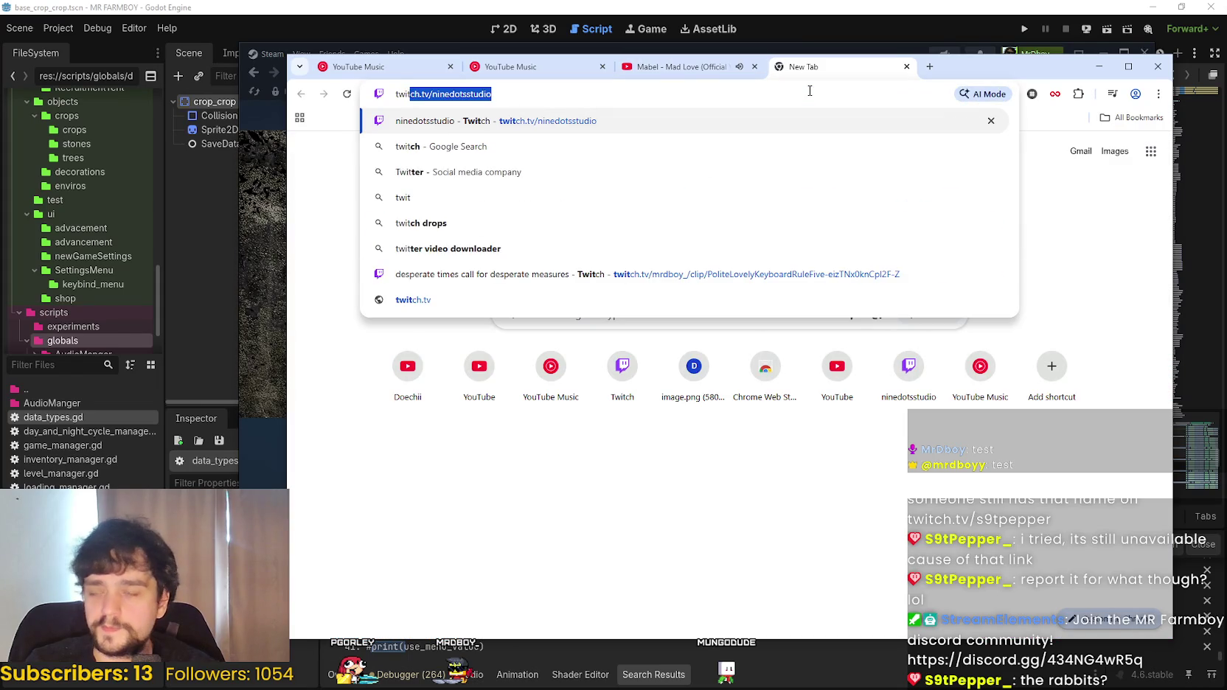
pyautogui.write('ch')
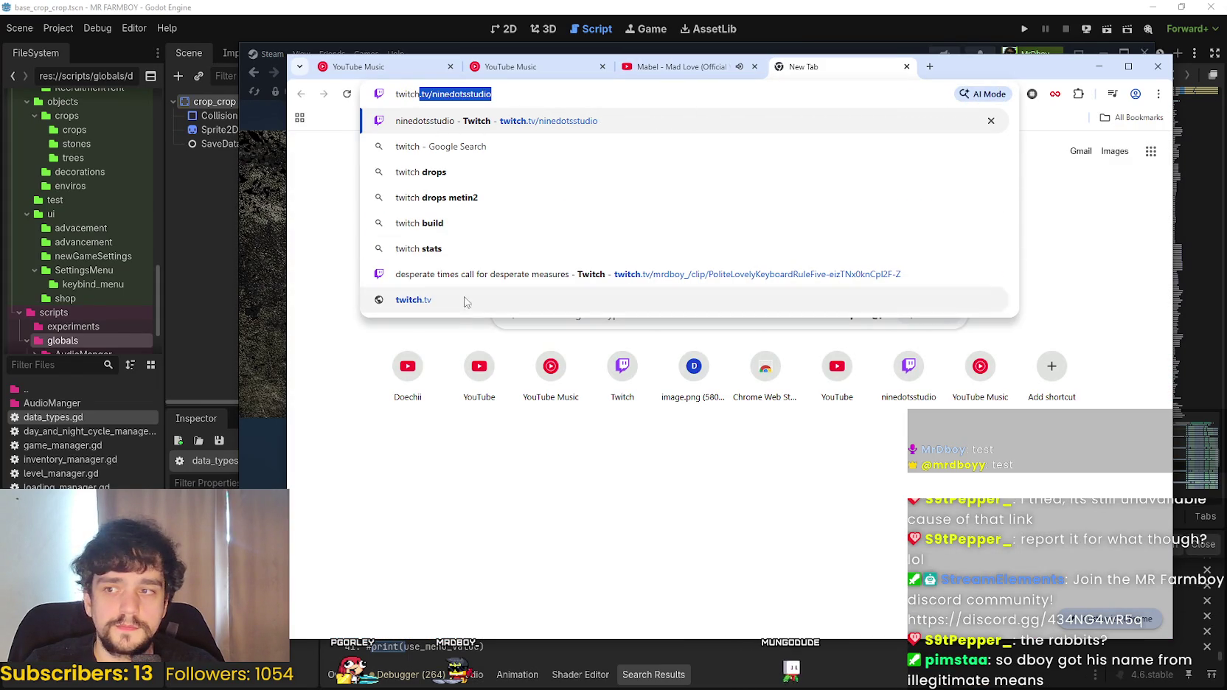
pyautogui.press('Right')
pyautogui.press('BackSpace')
pyautogui.press('Return')
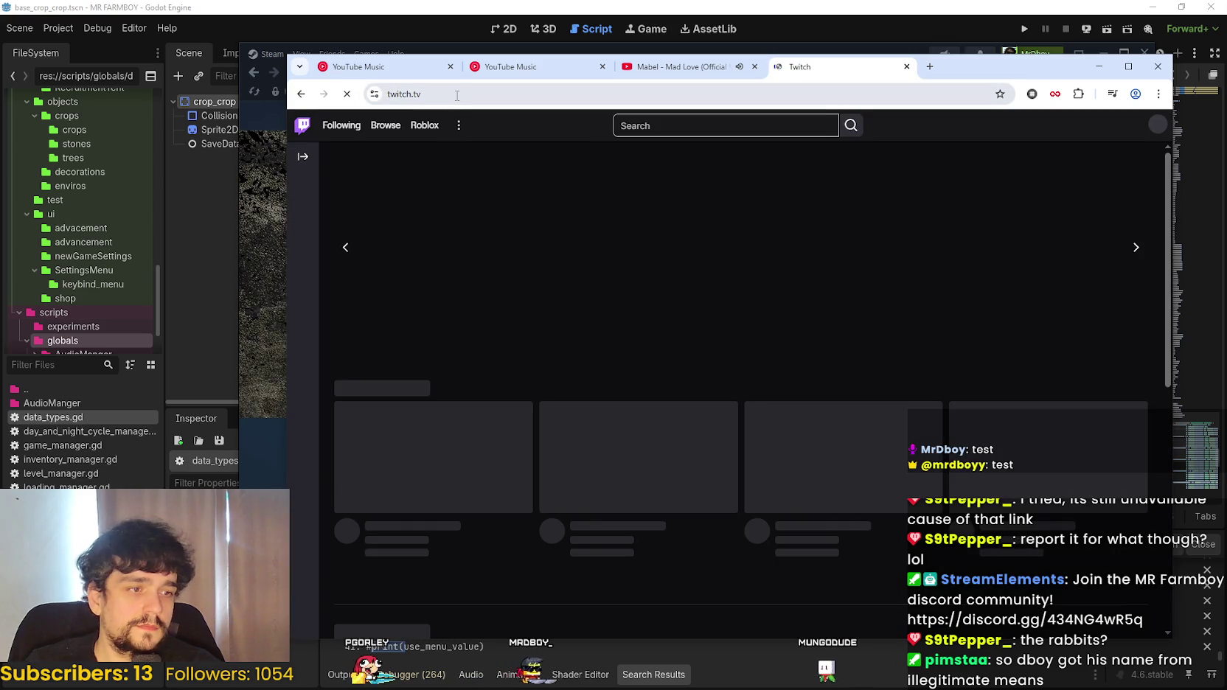
pyautogui.click(702, 126)
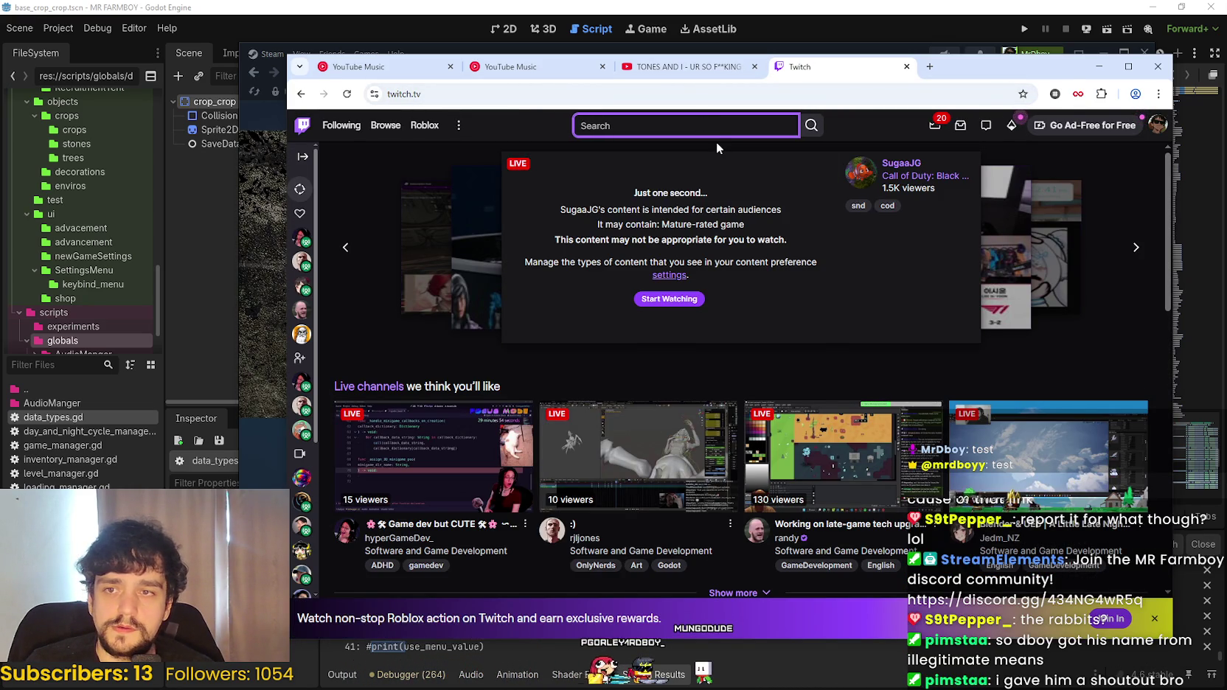
# - Search Twitch for the streamer's channel and open it from the results
pyautogui.write('s9st')
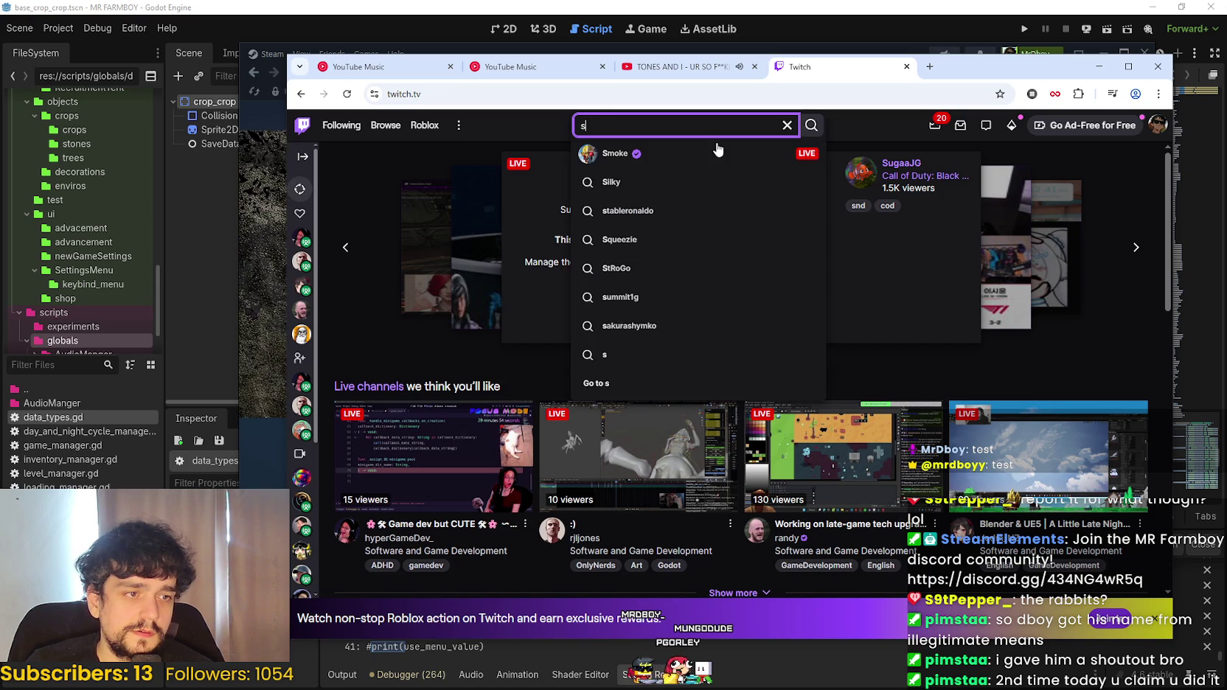
pyautogui.press('BackSpace')
pyautogui.press('BackSpace')
pyautogui.write('t')
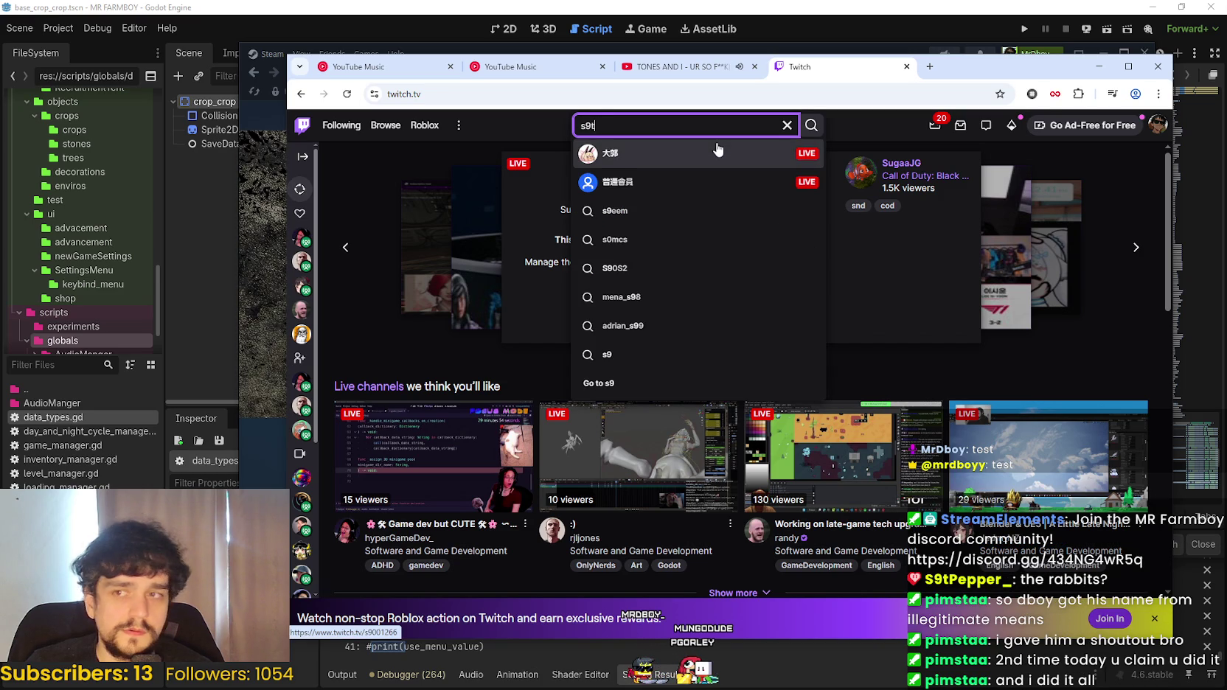
pyautogui.write('pepper_')
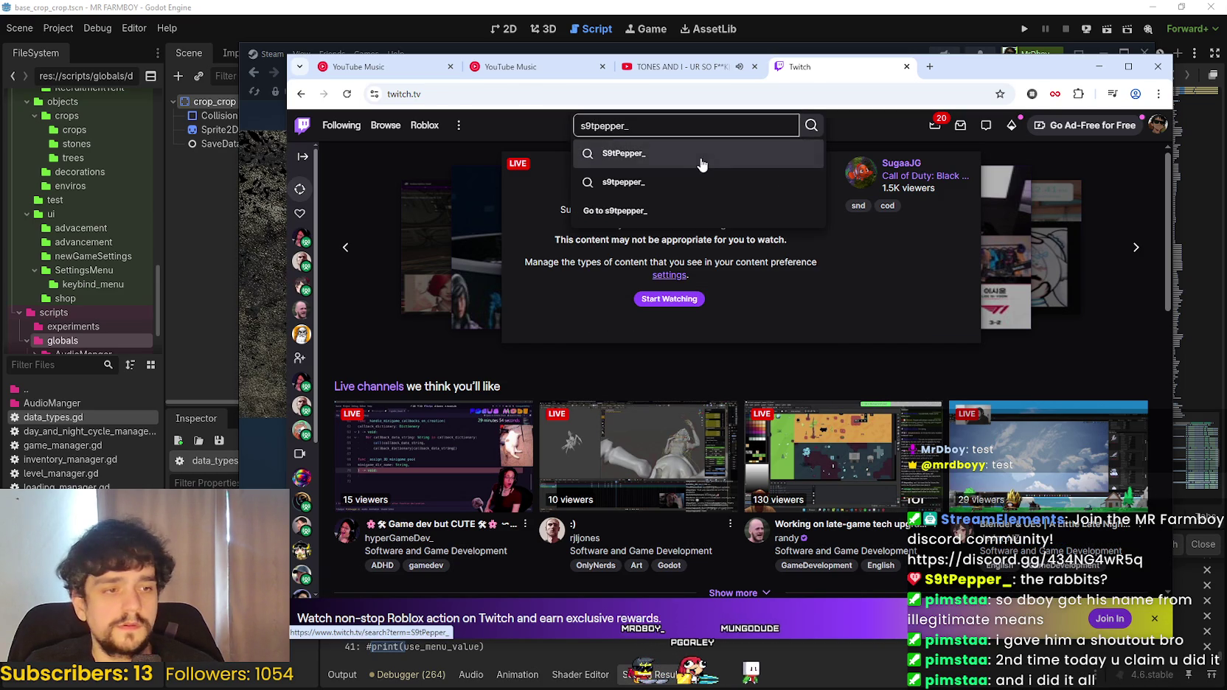
pyautogui.click(717, 151)
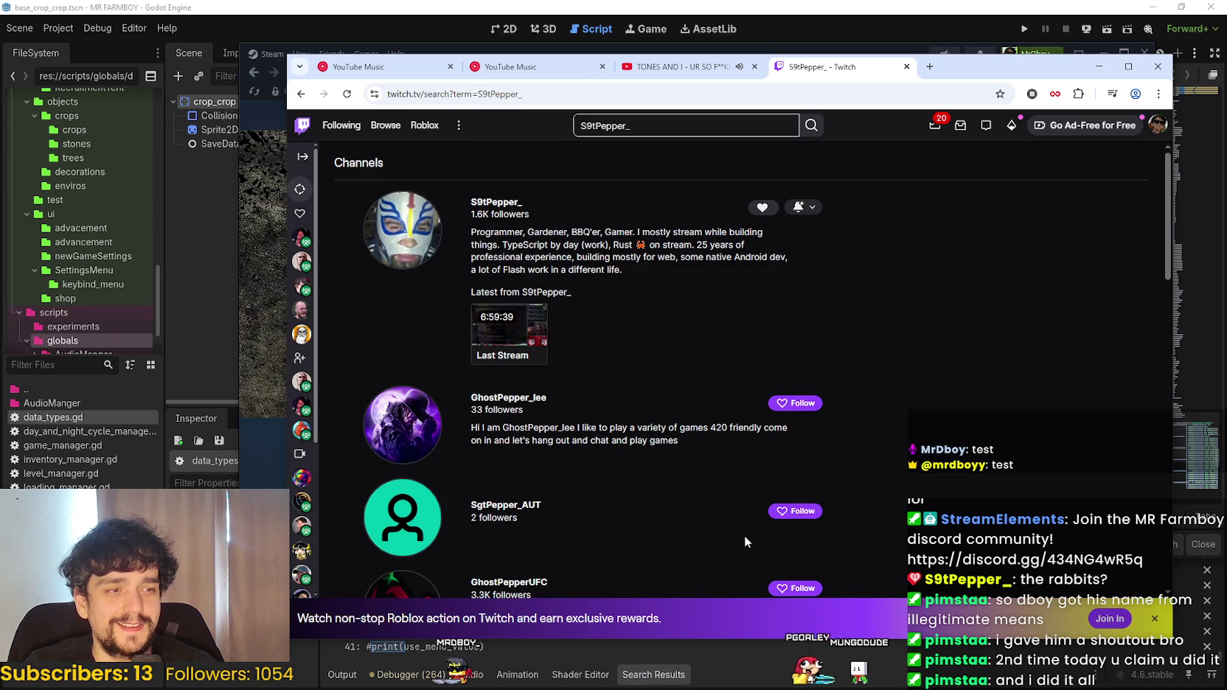
pyautogui.moveTo(302, 431)
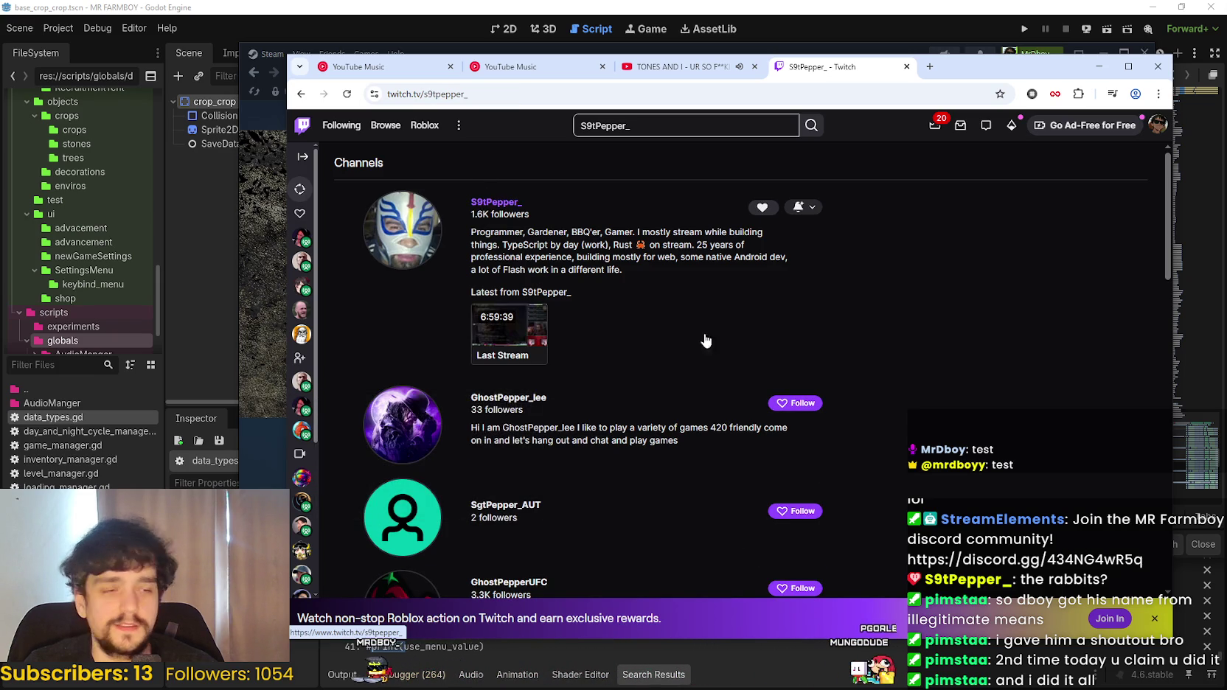
pyautogui.click(494, 201)
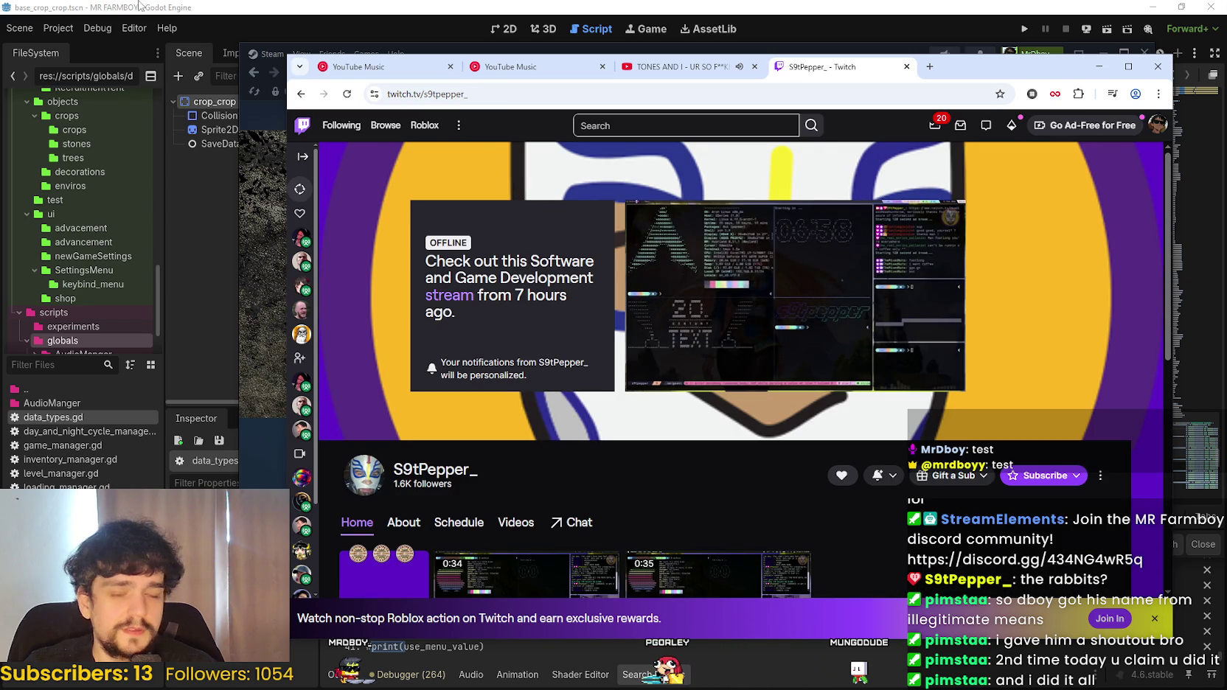
# - Open the channel's past videos, seek the stream to about 2:22, and go fullscreen
pyautogui.click(683, 66)
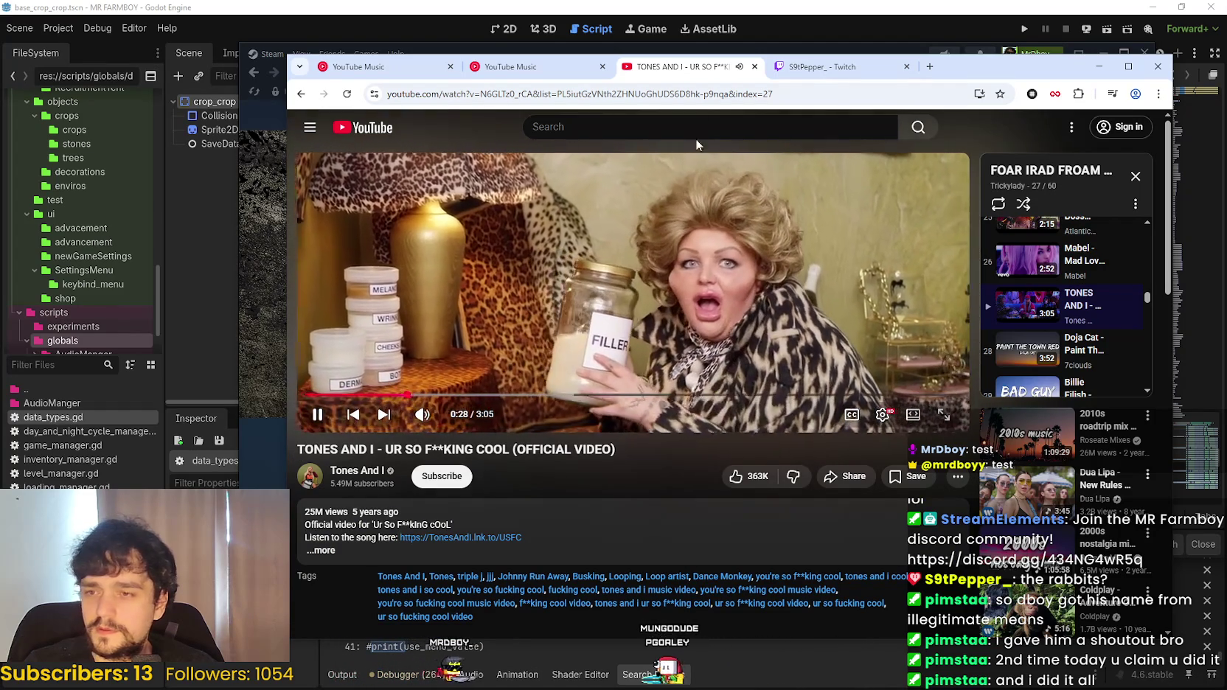
pyautogui.click(815, 68)
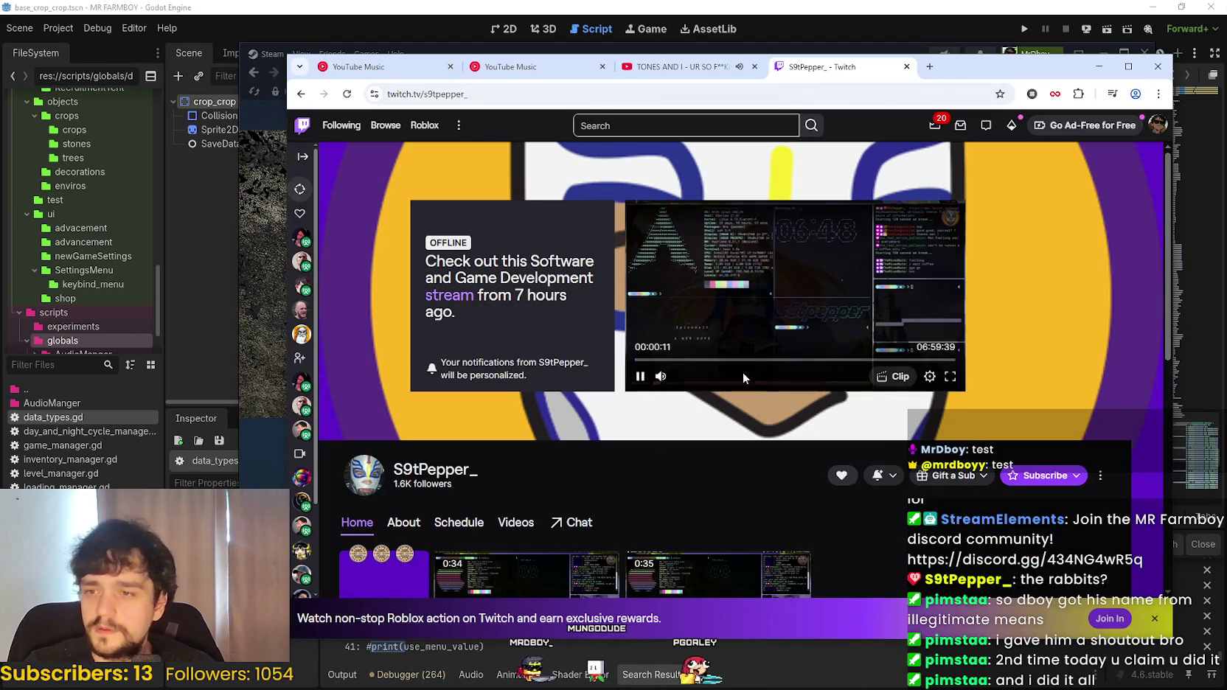
pyautogui.scroll(-5, 682, 439)
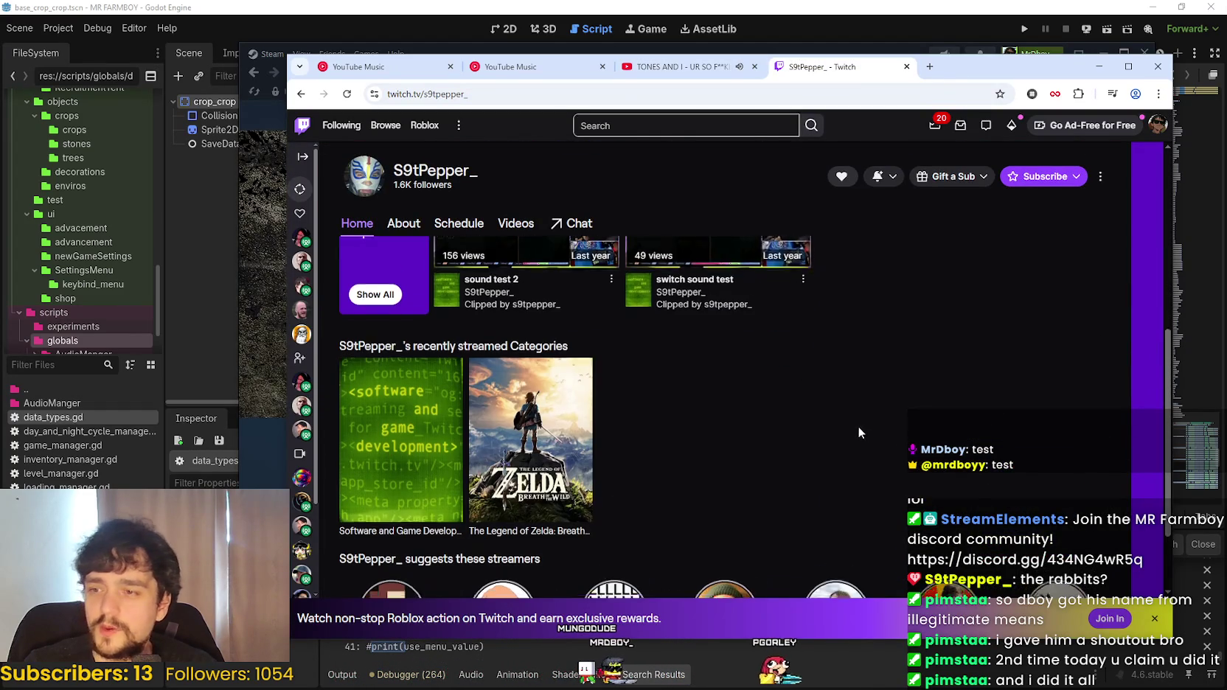
pyautogui.scroll(4, 630, 389)
pyautogui.click(516, 410)
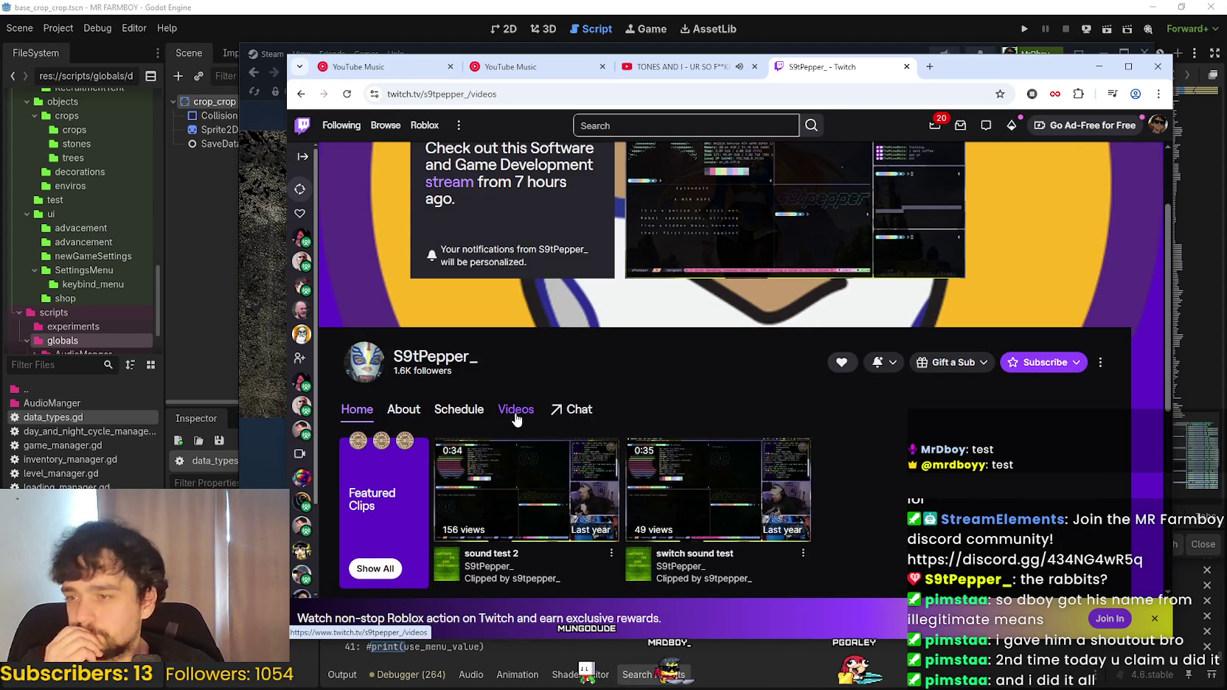
pyautogui.scroll(2, 731, 446)
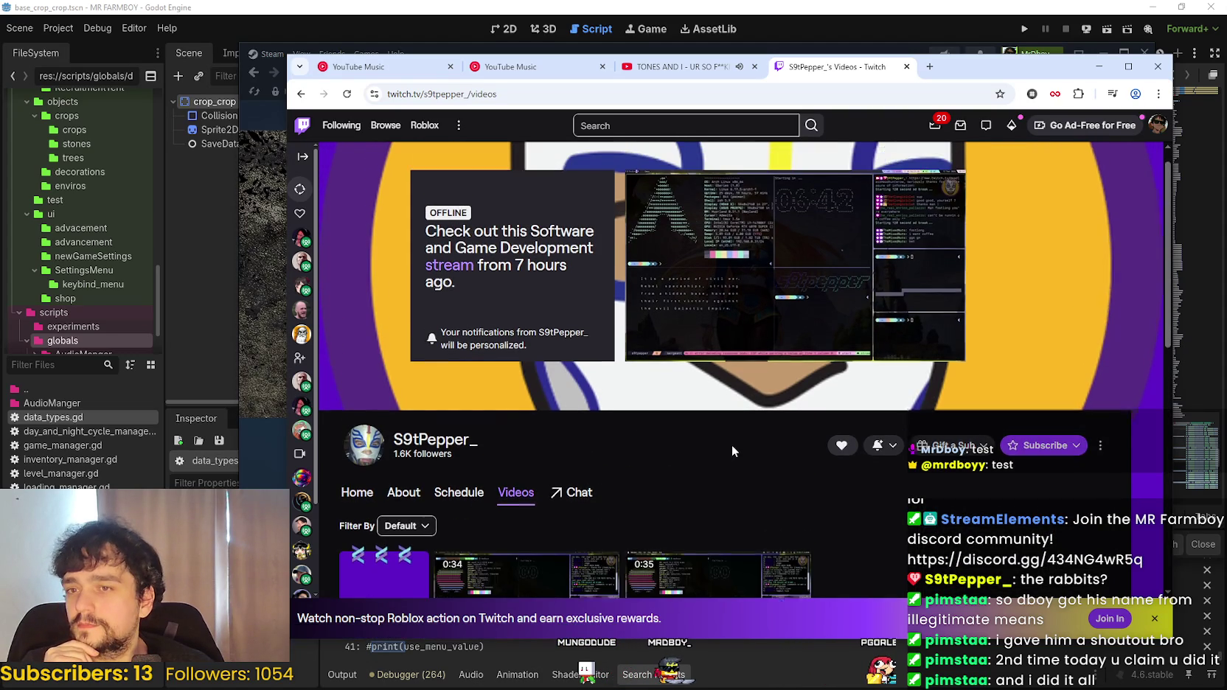
pyautogui.scroll(-3, 659, 523)
pyautogui.scroll(3, 660, 518)
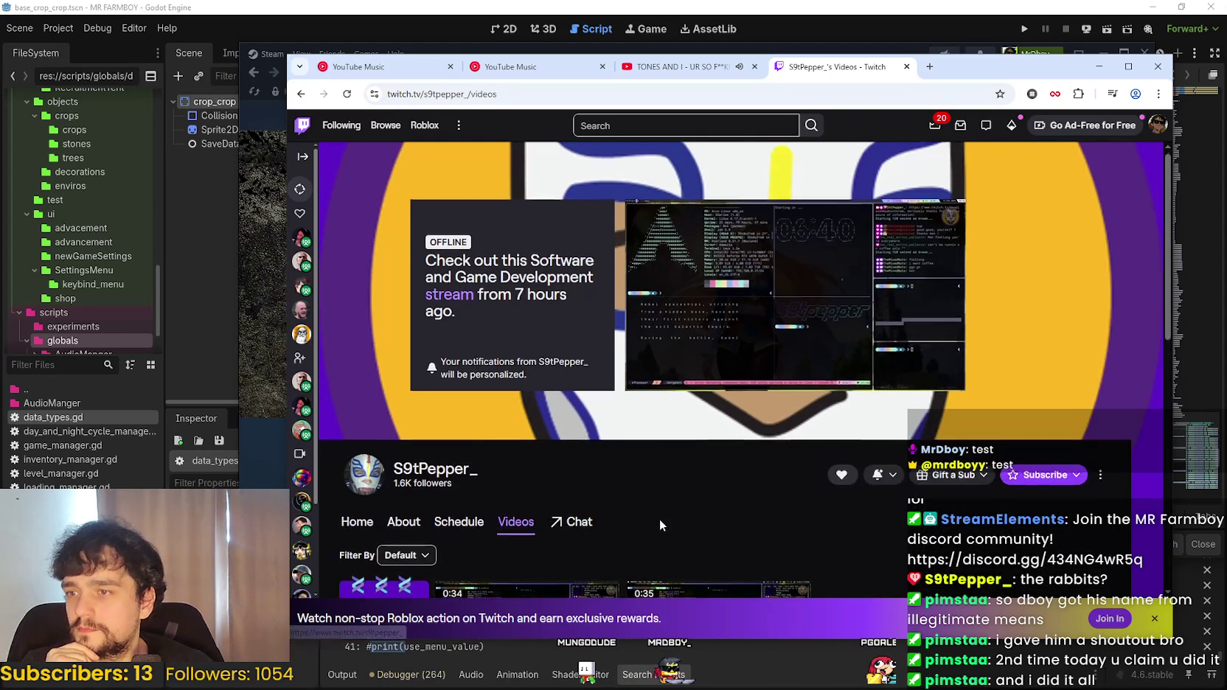
pyautogui.click(742, 361)
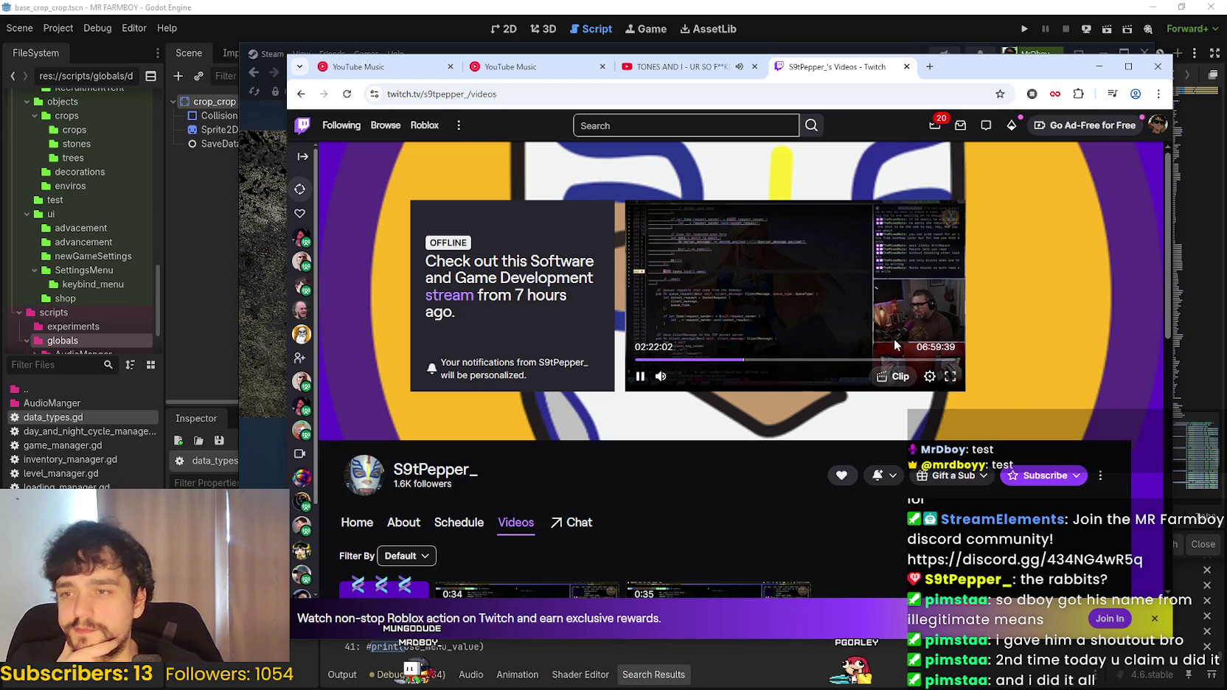
pyautogui.click(952, 376)
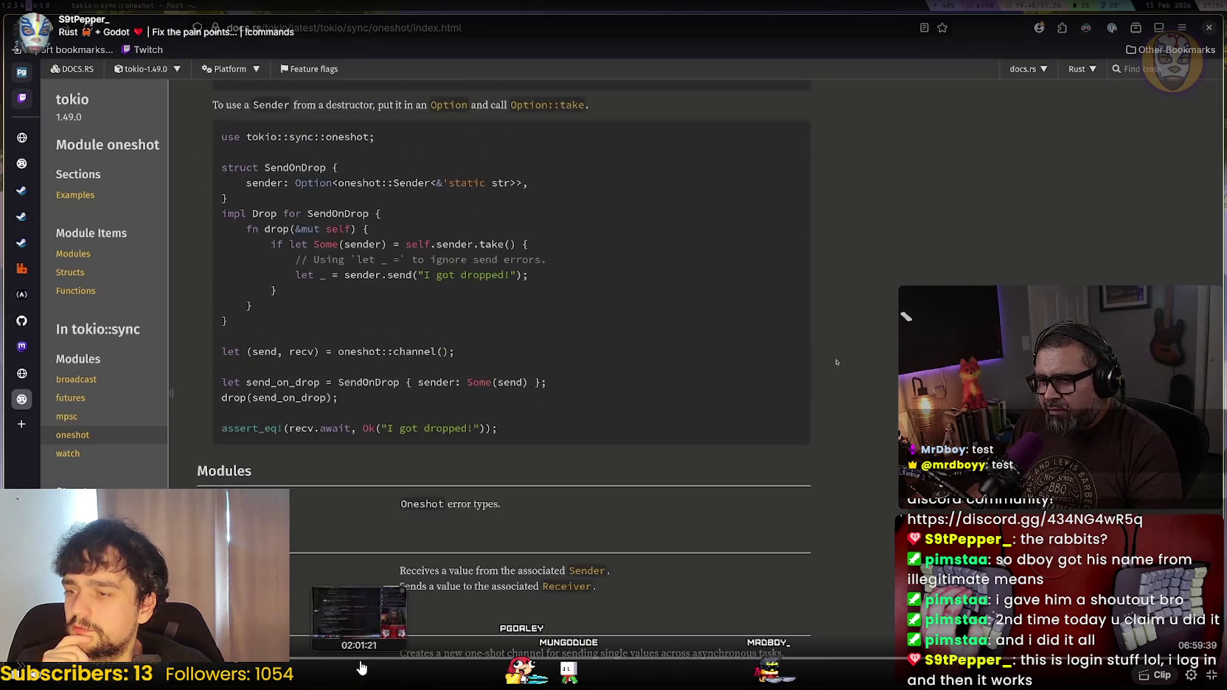
# - Jump the fullscreen stream playback to three later moments
pyautogui.click(362, 657)
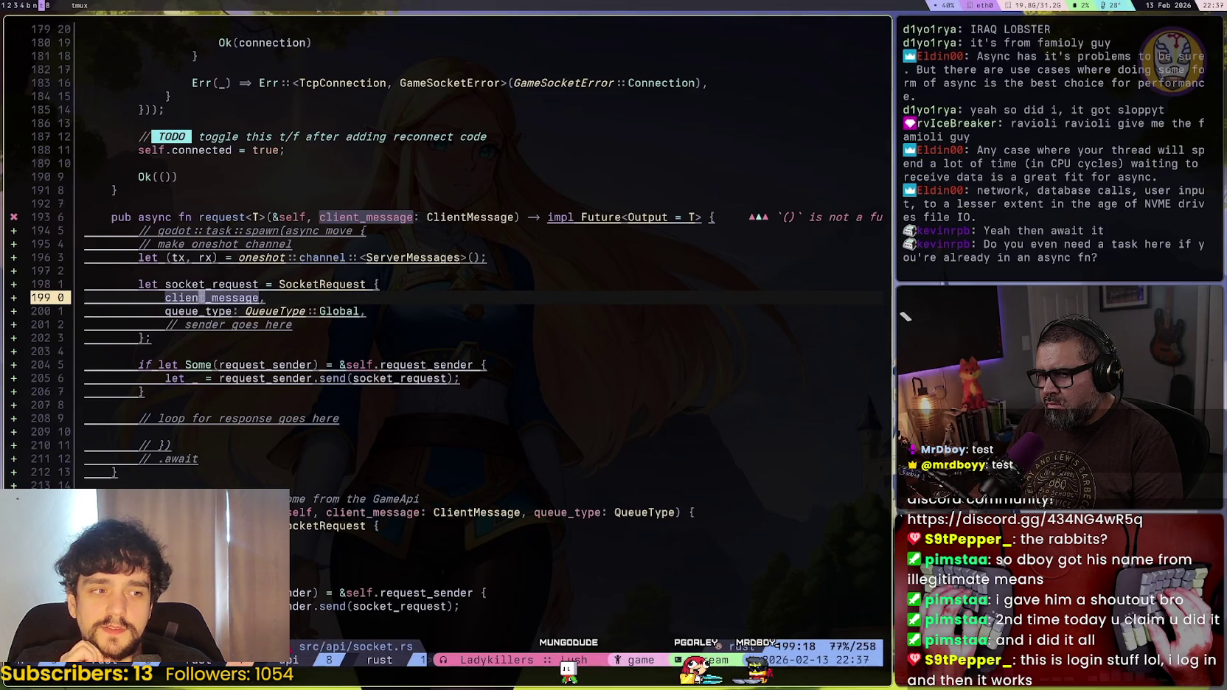
pyautogui.click(490, 661)
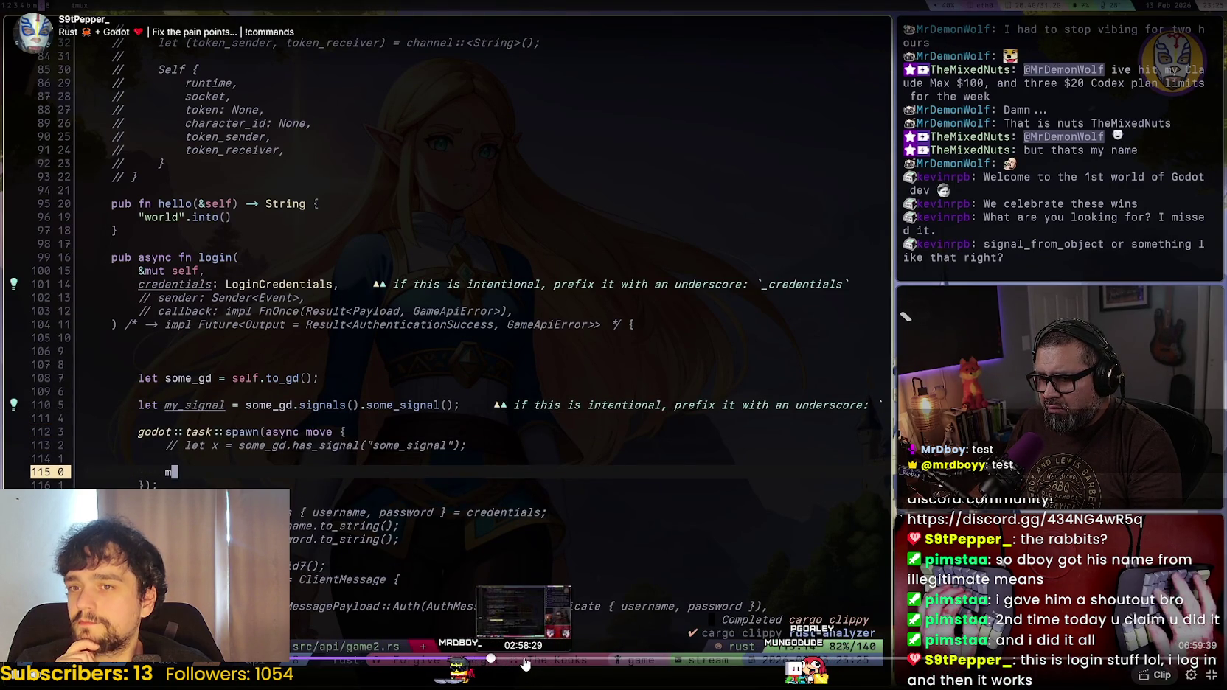
pyautogui.click(581, 660)
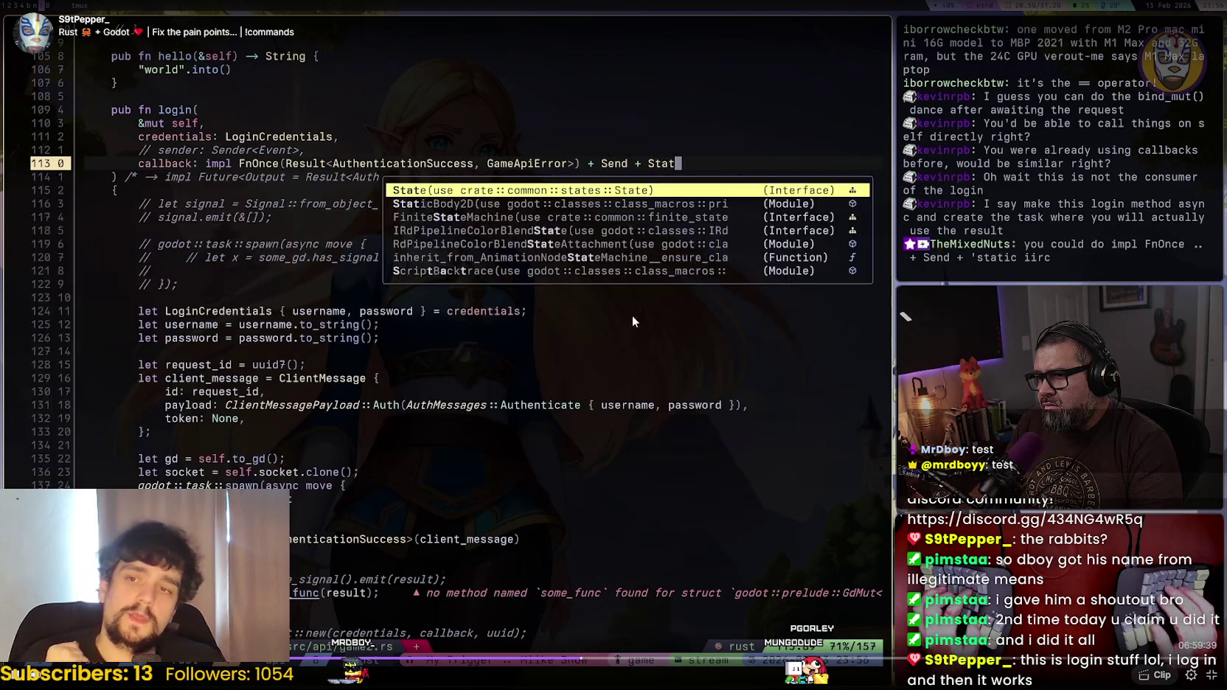
# - Exit fullscreen, close the Twitch tab, minimize Chrome and close Steam to return to Godot
pyautogui.press('Escape')
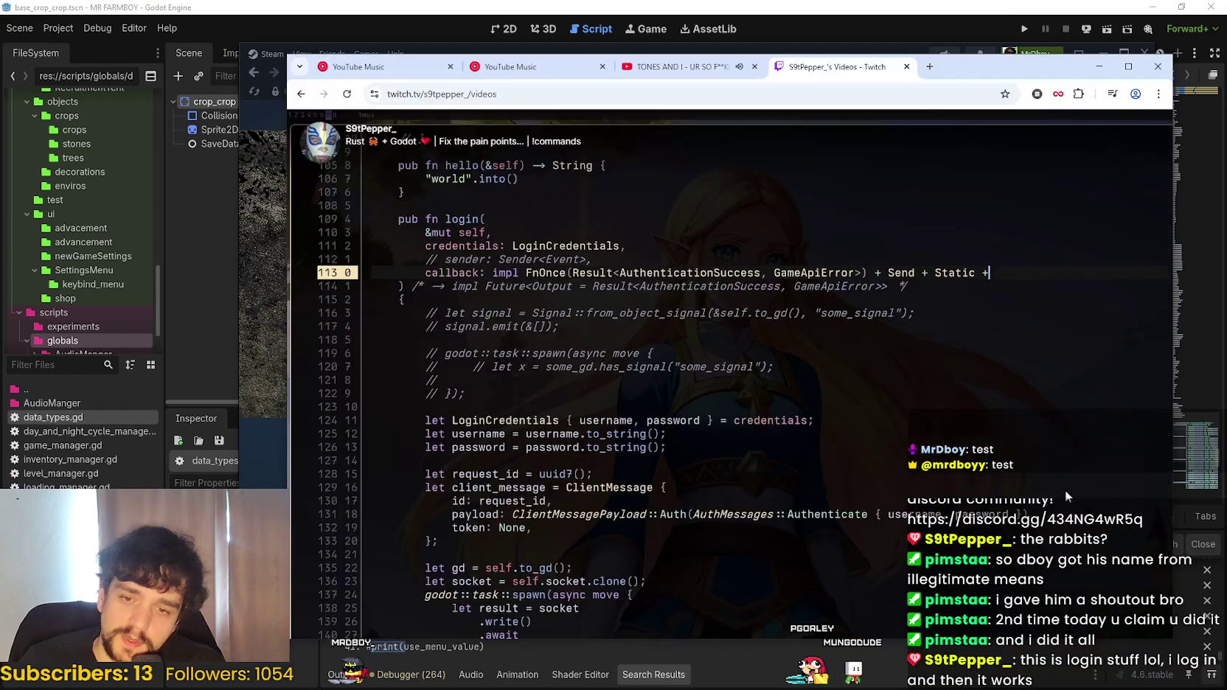
pyautogui.click(907, 66)
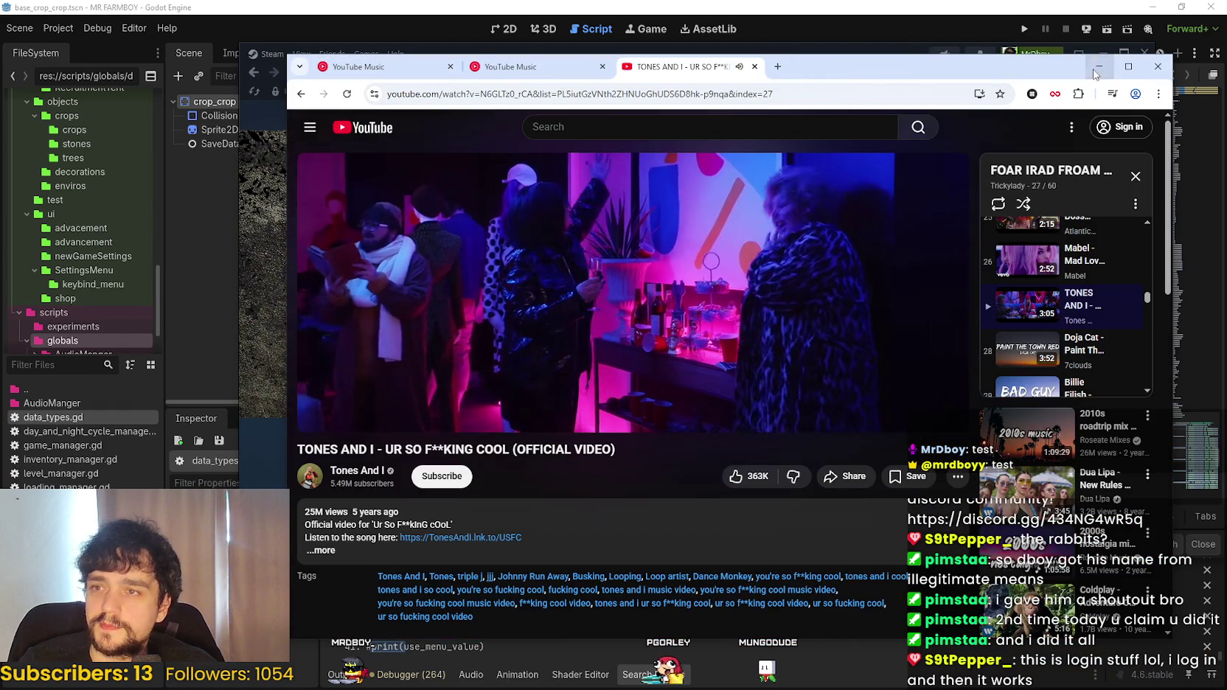
pyautogui.click(1098, 68)
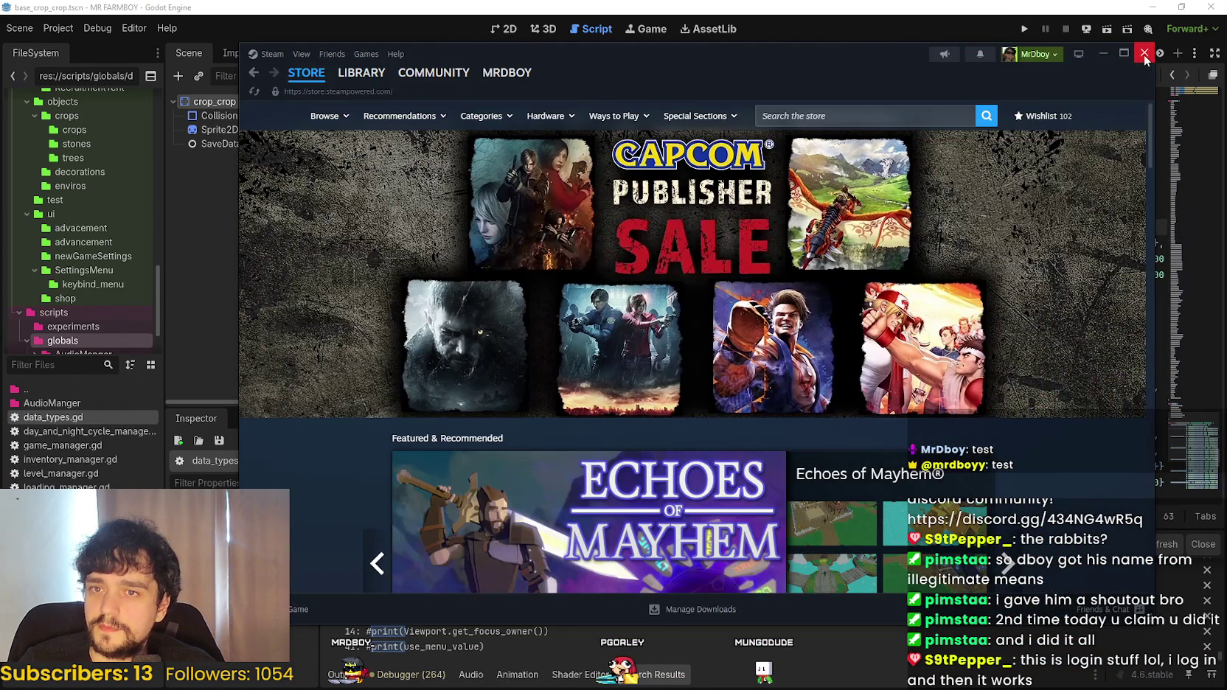
pyautogui.click(1144, 53)
pyautogui.click(944, 275)
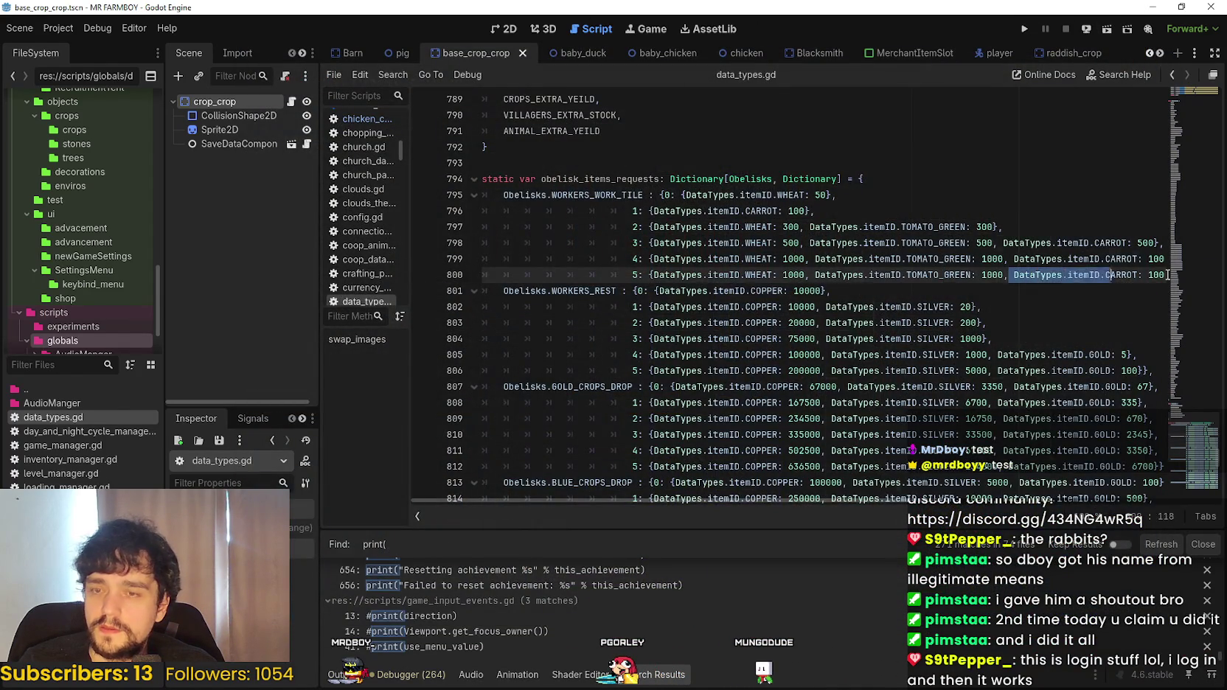
# - Select line 800 and switch the bottom panel from Search Results to the Output log
pyautogui.moveTo(1144, 274); pyautogui.dragTo(1163, 275)
pyautogui.click(1161, 276)
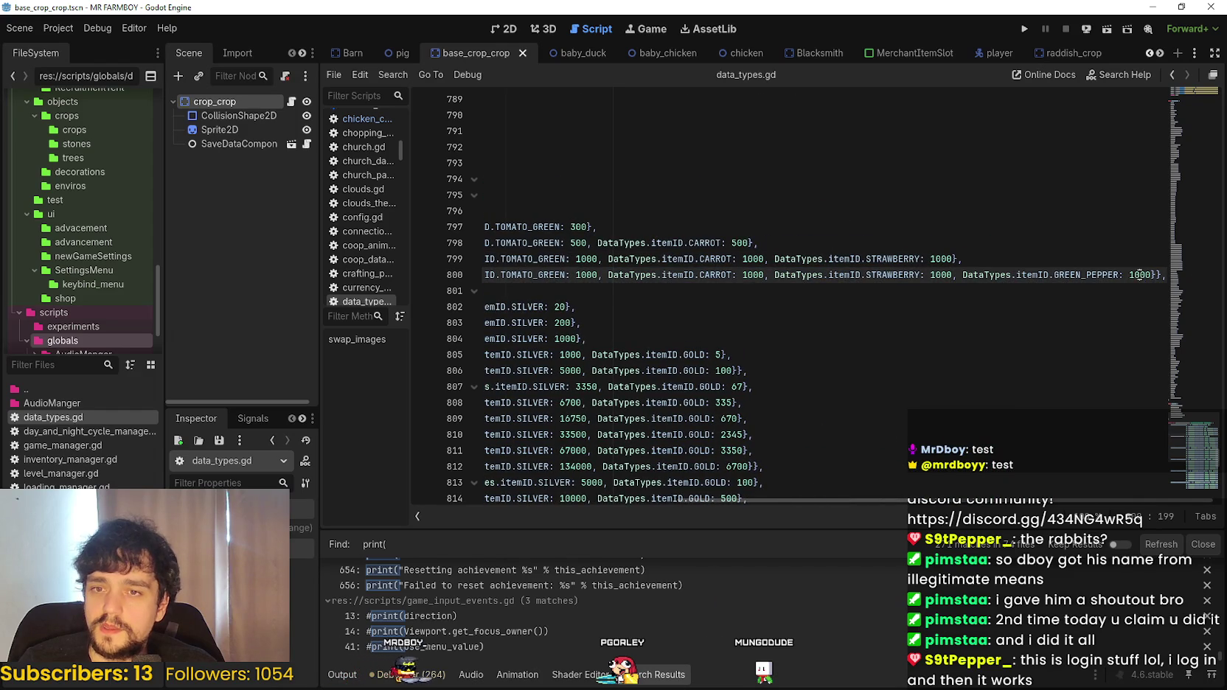
pyautogui.moveTo(1142, 274)
pyautogui.mouseDown()
pyautogui.moveTo(486, 260)
pyautogui.moveTo(955, 274)
pyautogui.moveTo(391, 274)
pyautogui.moveTo(457, 260)
pyautogui.moveTo(1224, 271)
pyautogui.mouseUp()
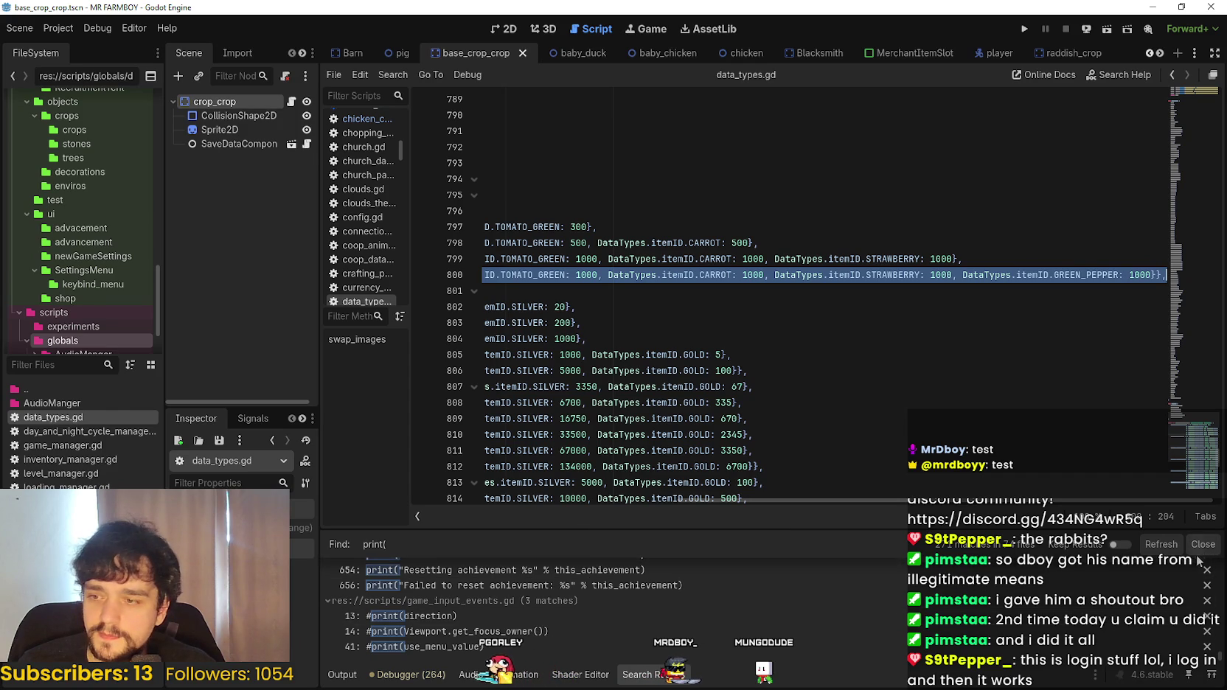
pyautogui.click(661, 676)
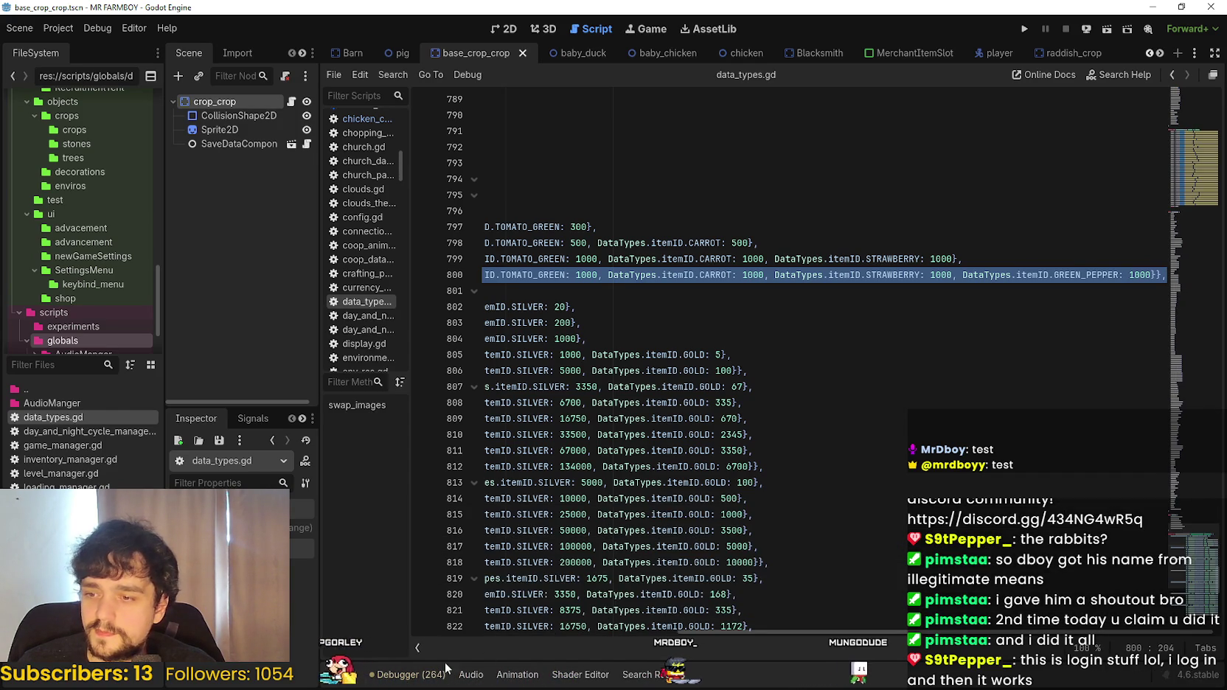
pyautogui.click(338, 675)
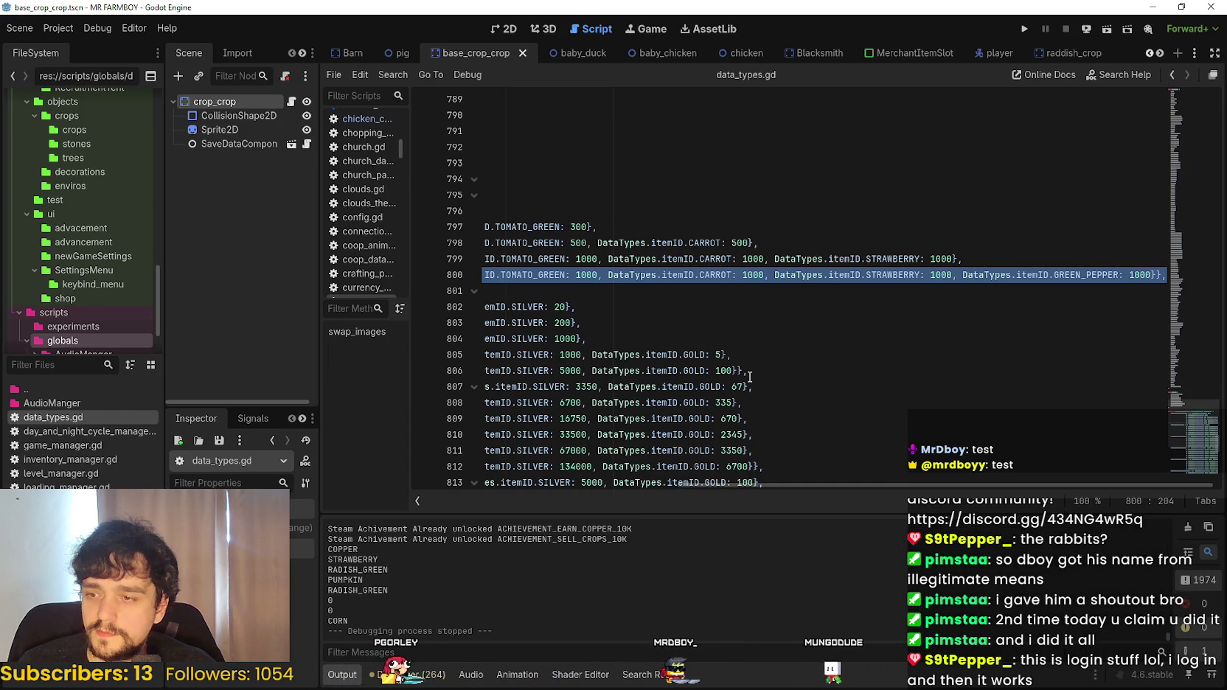
# - Review line 800 by selecting its CARROT-to-end portion, then clear the selection
pyautogui.click(1157, 274)
pyautogui.moveTo(1133, 275)
pyautogui.mouseDown()
pyautogui.moveTo(487, 274)
pyautogui.moveTo(633, 259)
pyautogui.mouseUp()
pyautogui.click(633, 272)
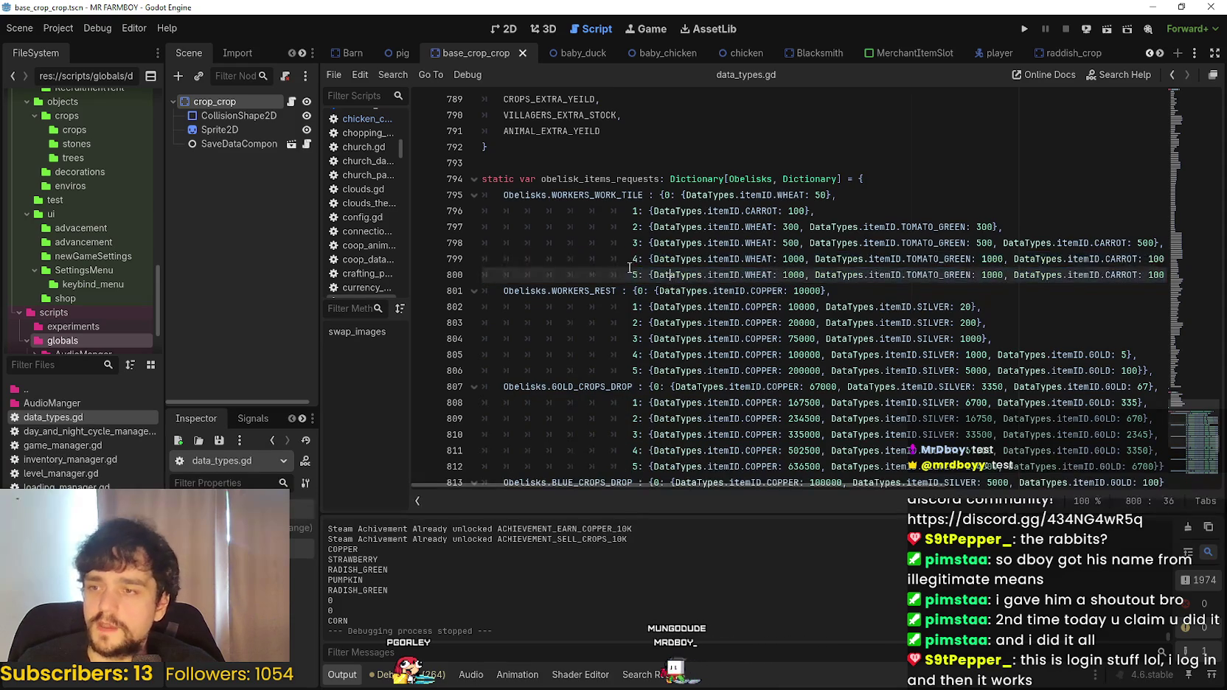
pyautogui.moveTo(850, 277)
pyautogui.mouseDown()
pyautogui.moveTo(1161, 267)
pyautogui.moveTo(1150, 259)
pyautogui.mouseUp()
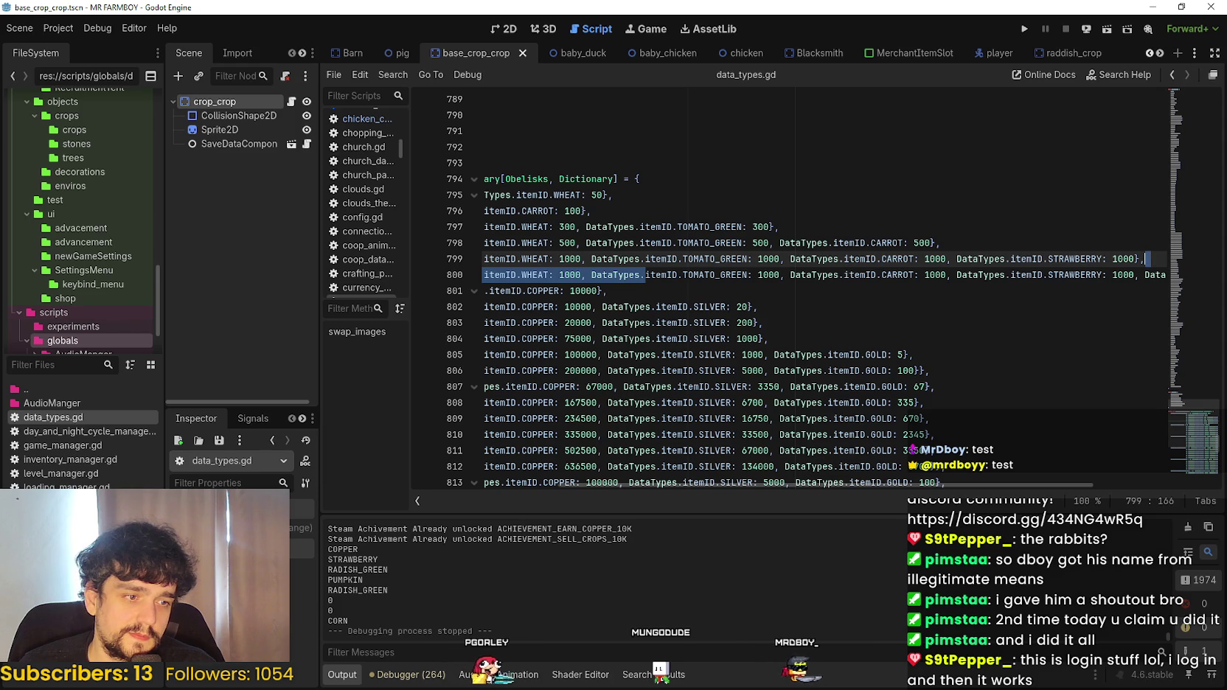
pyautogui.moveTo(881, 275); pyautogui.dragTo(1169, 275)
pyautogui.click(1164, 275)
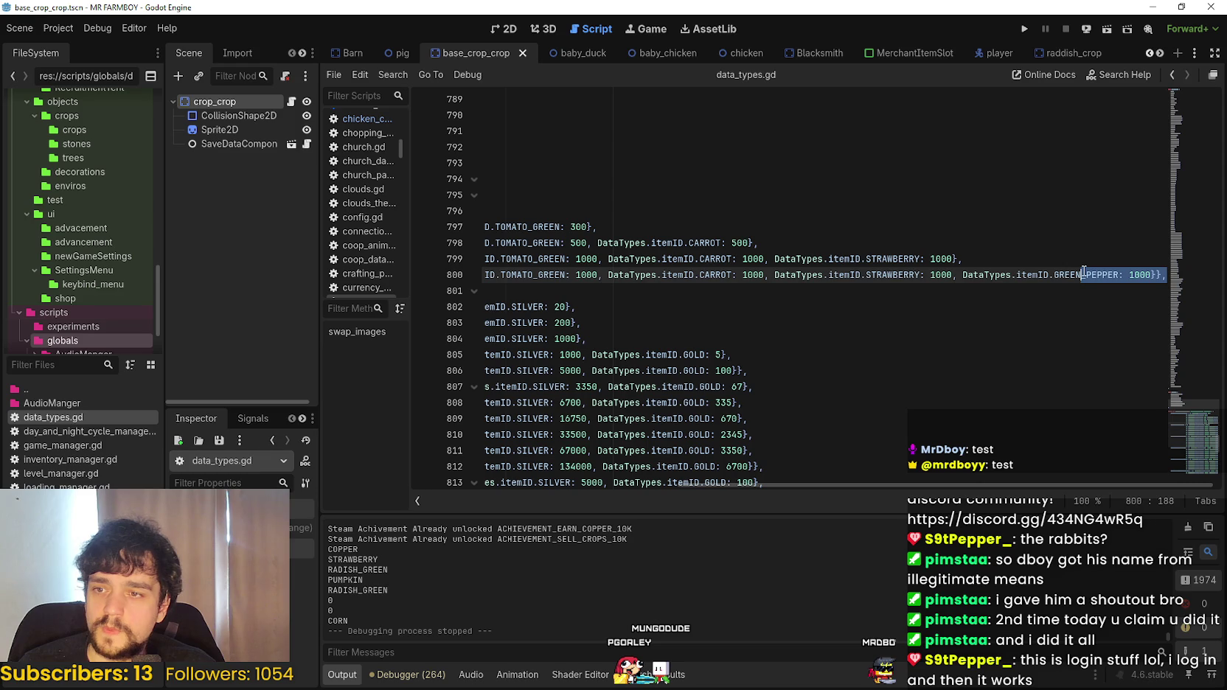
# - Paste the copied WORKERS_WORK_TILE tiers over WORKERS_REST lines 801–806
pyautogui.moveTo(1090, 269)
pyautogui.mouseDown()
pyautogui.moveTo(649, 226)
pyautogui.moveTo(670, 195)
pyautogui.mouseUp()
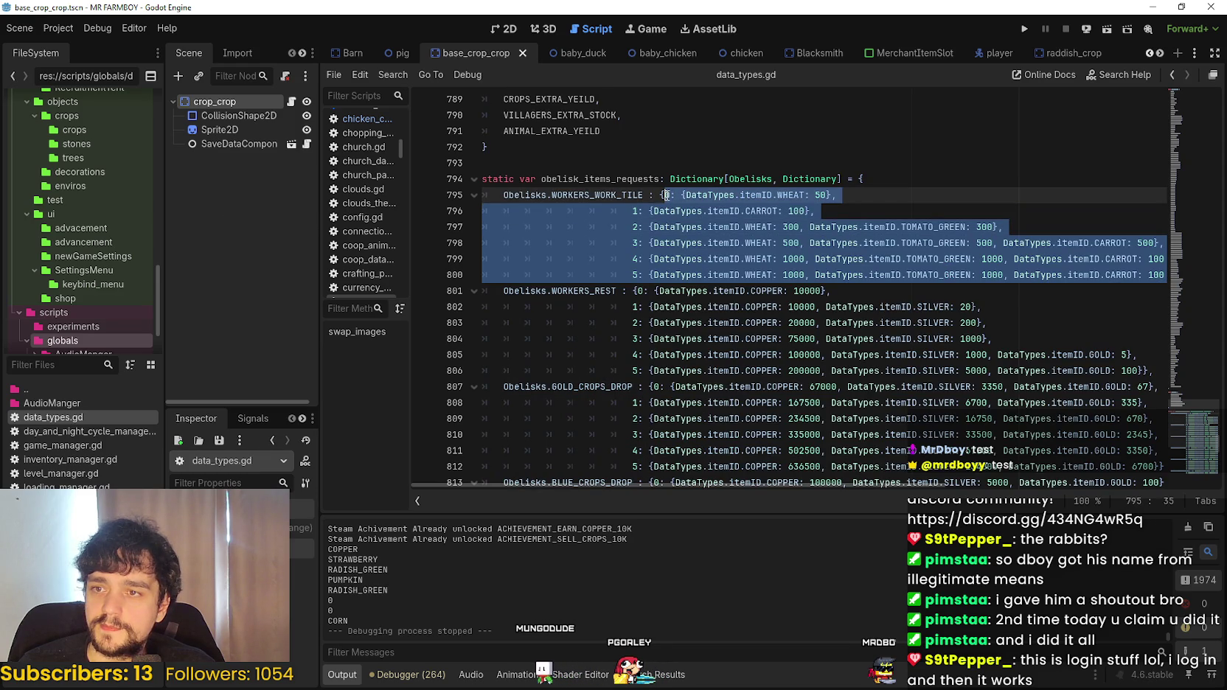
pyautogui.moveTo(1140, 371)
pyautogui.mouseDown()
pyautogui.moveTo(737, 330)
pyautogui.moveTo(644, 292)
pyautogui.mouseUp()
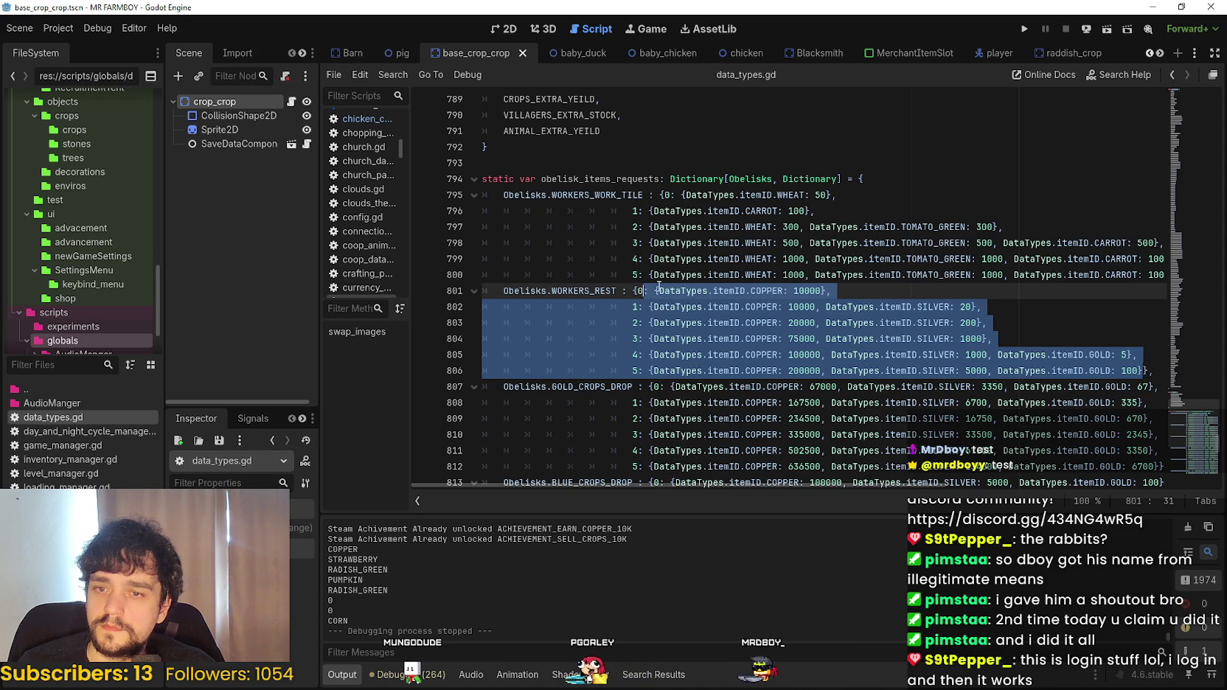
pyautogui.press('Left')
pyautogui.moveTo(1146, 371)
pyautogui.mouseDown()
pyautogui.moveTo(811, 357)
pyautogui.moveTo(635, 289)
pyautogui.mouseUp()
pyautogui.hotkey('ctrl', 'v')
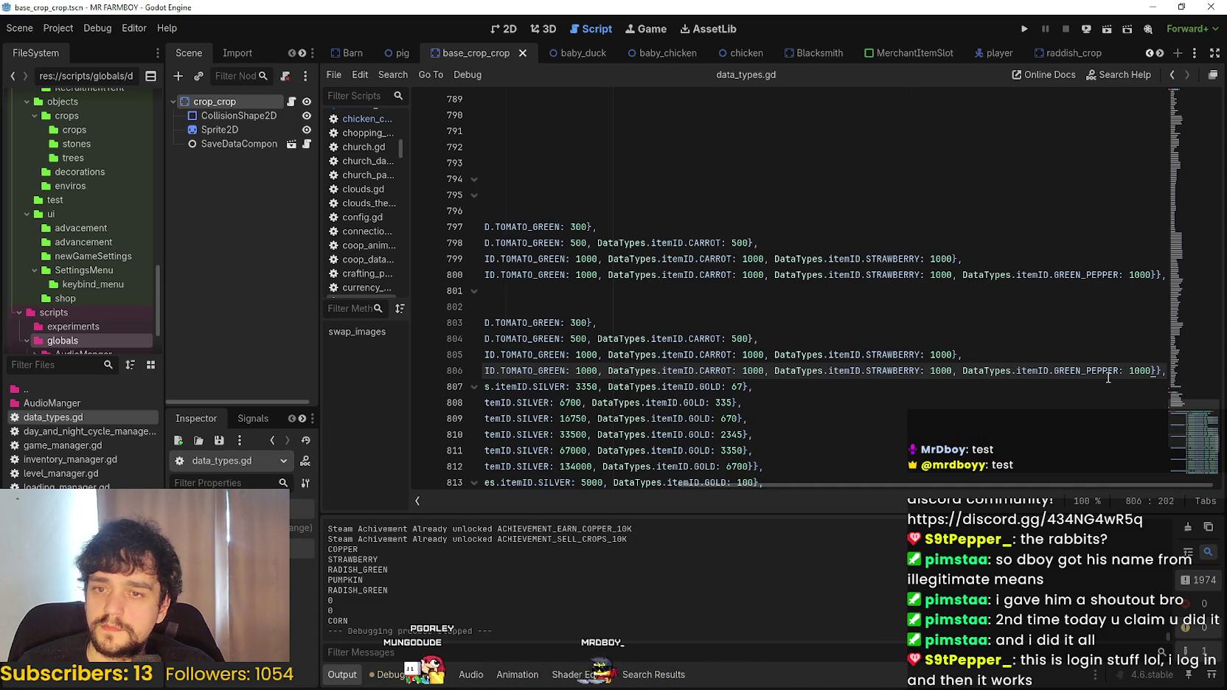
pyautogui.moveTo(988, 364); pyautogui.dragTo(435, 319)
pyautogui.hotkey('ctrl', 'z')
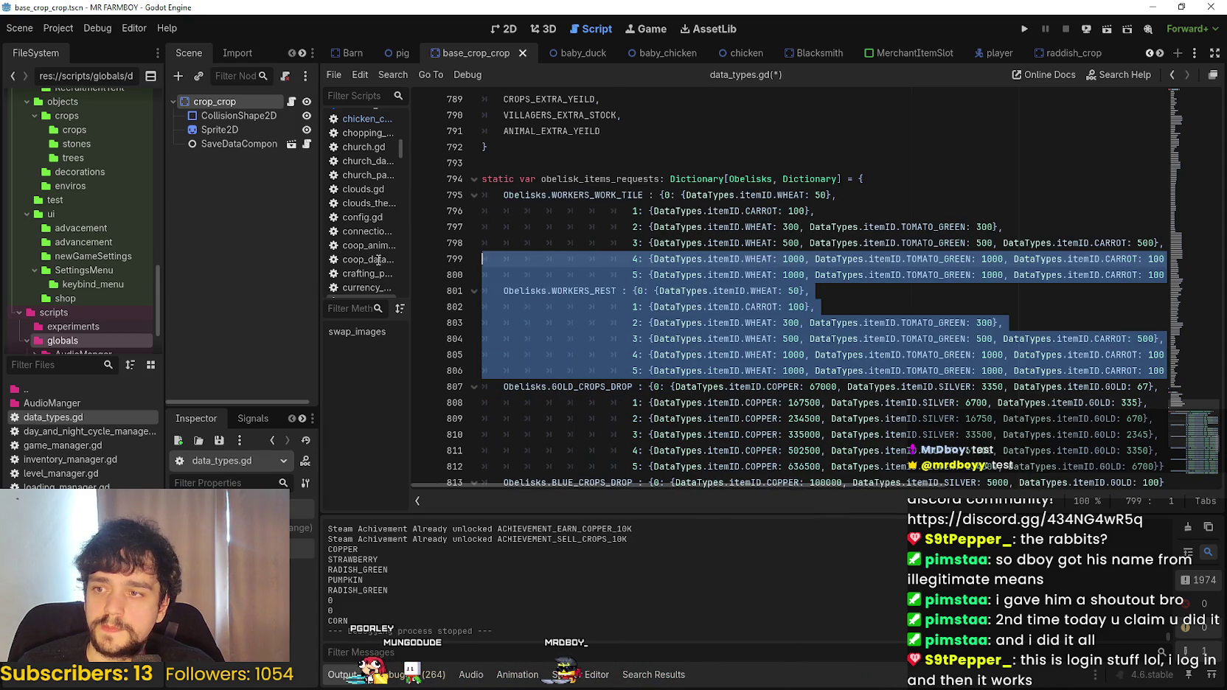
# - Make WORKERS_REST tier 0 request CUCUMBER and tier 1 CORN_WHITE instead of WHEAT and CARROT
pyautogui.doubleClick(764, 290)
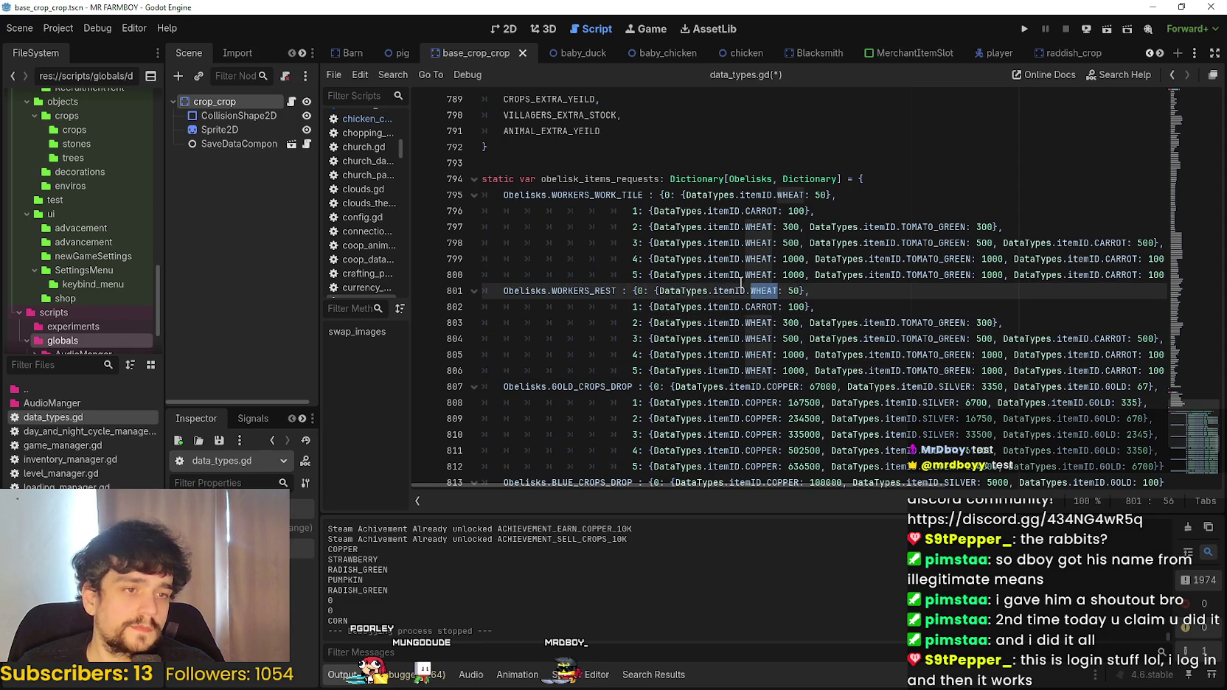
pyautogui.moveTo(739, 282)
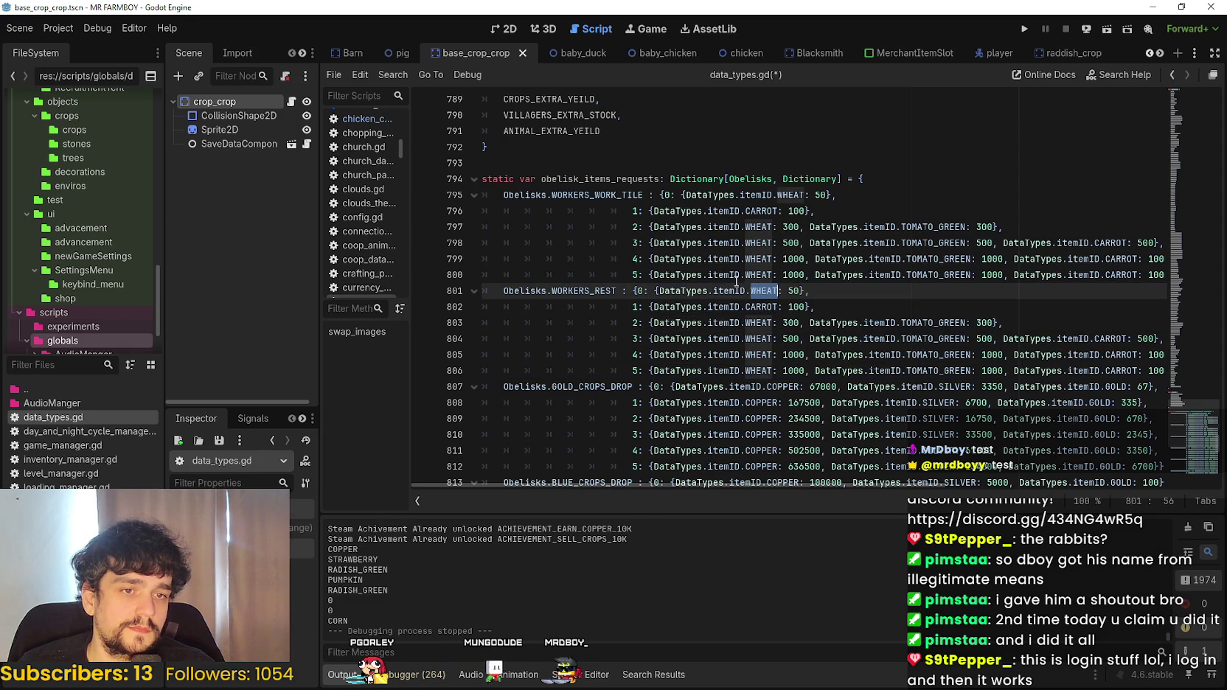
pyautogui.write('CUCU')
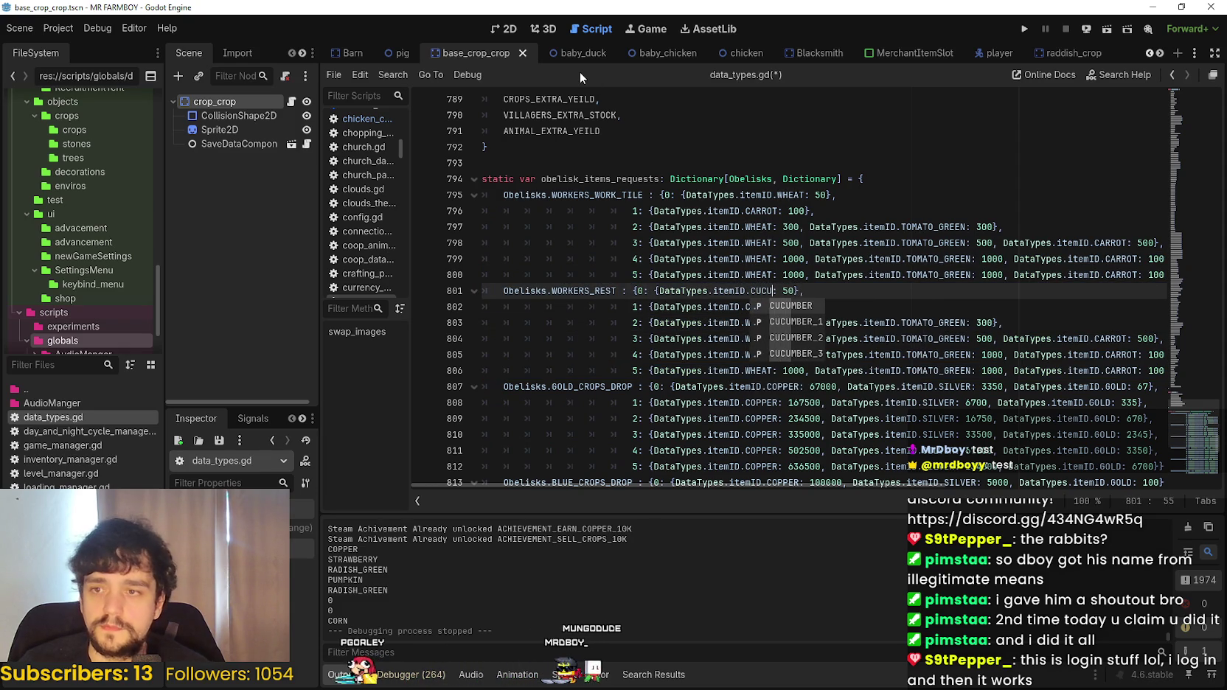
pyautogui.press('Return')
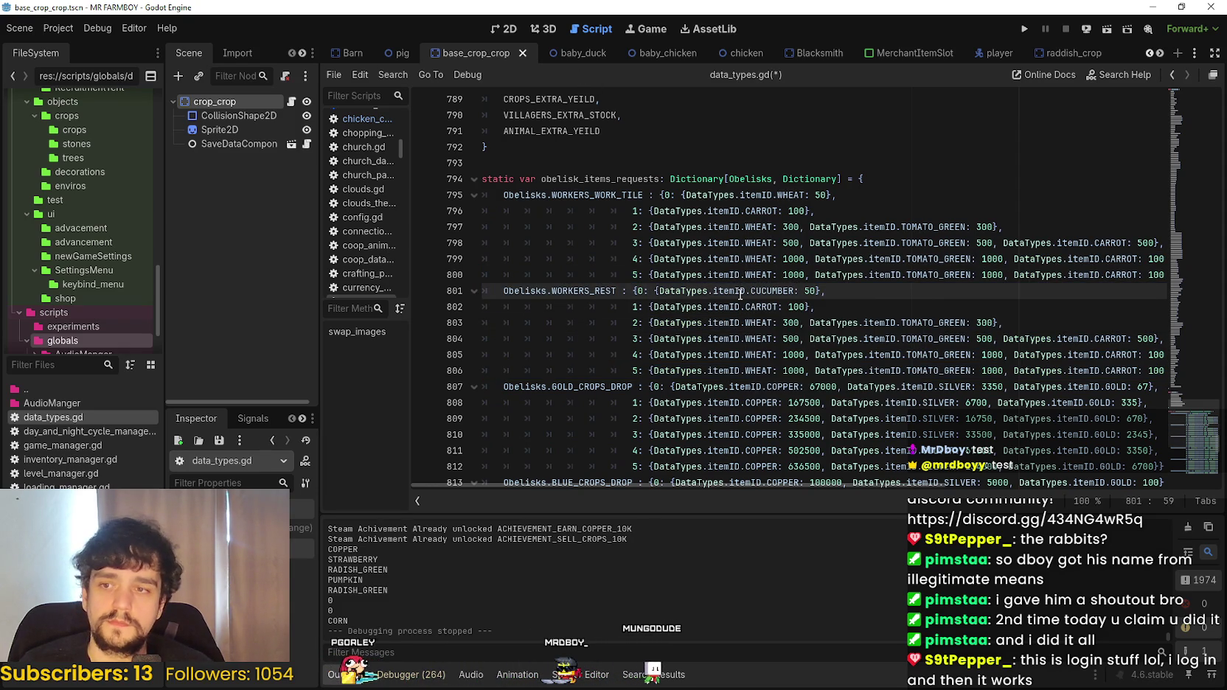
pyautogui.doubleClick(761, 305)
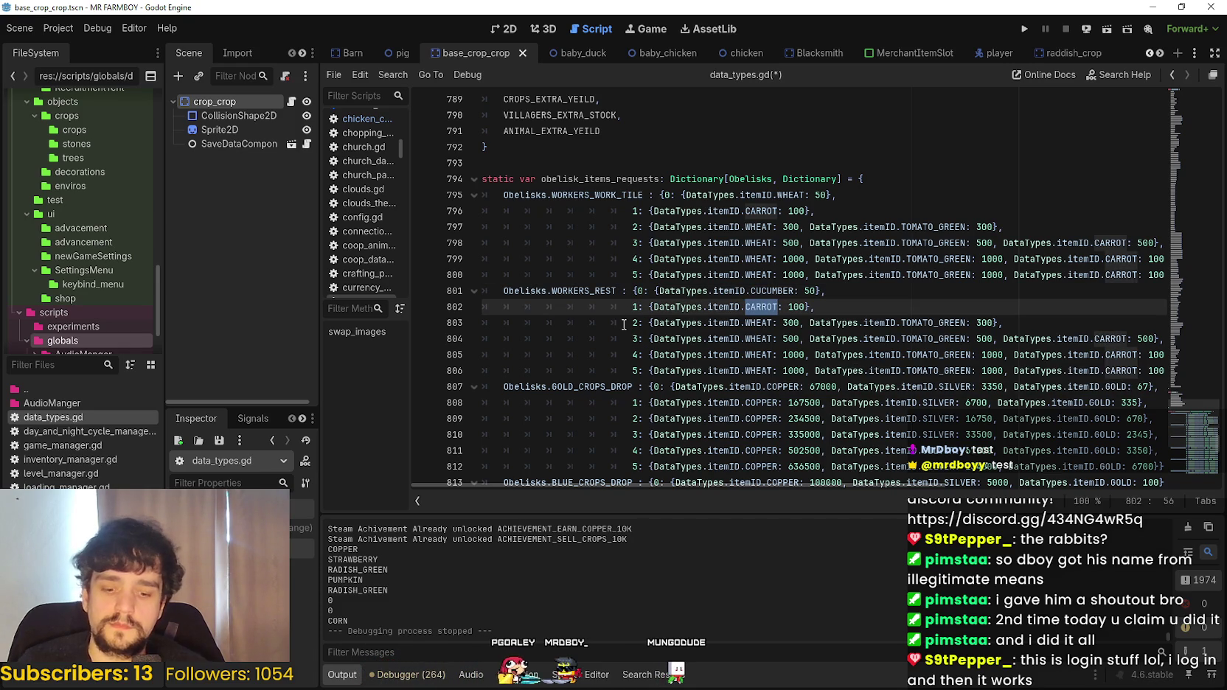
pyautogui.write('C')
pyautogui.write('_WHITE')
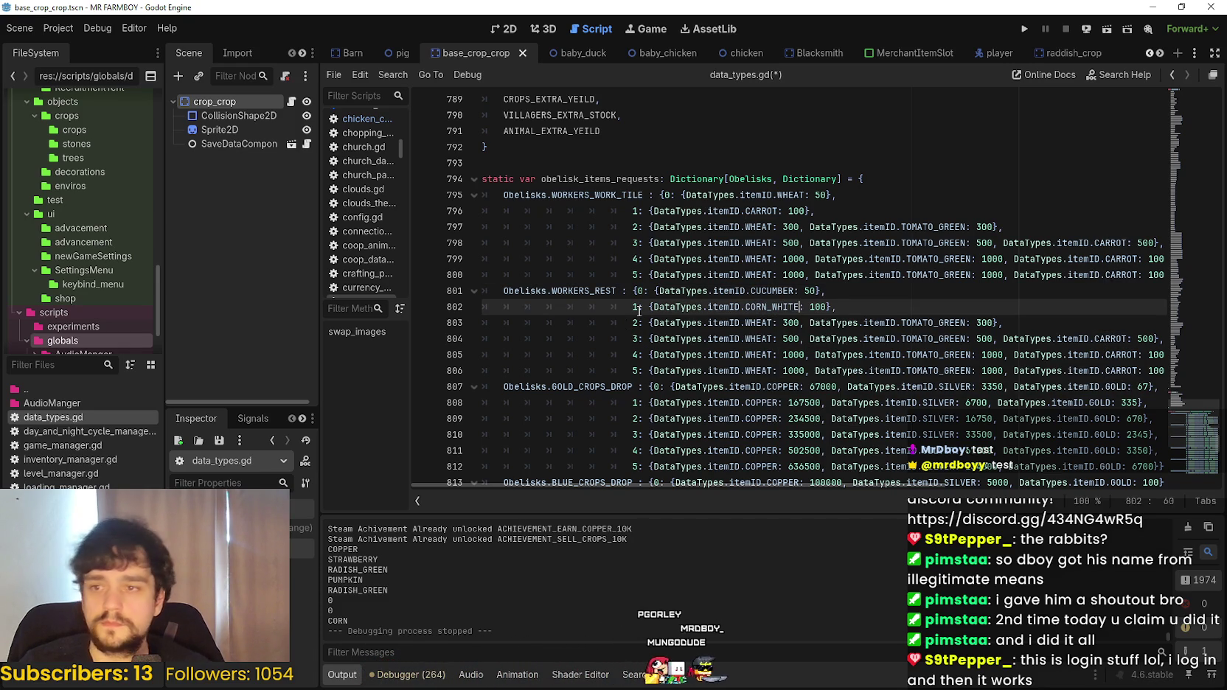
# - Replace WHEAT with CUCUMBER on WORKERS_REST tiers 2, 3, 4 and 5
pyautogui.doubleClick(779, 289)
pyautogui.hotkey('ctrl', 'c')
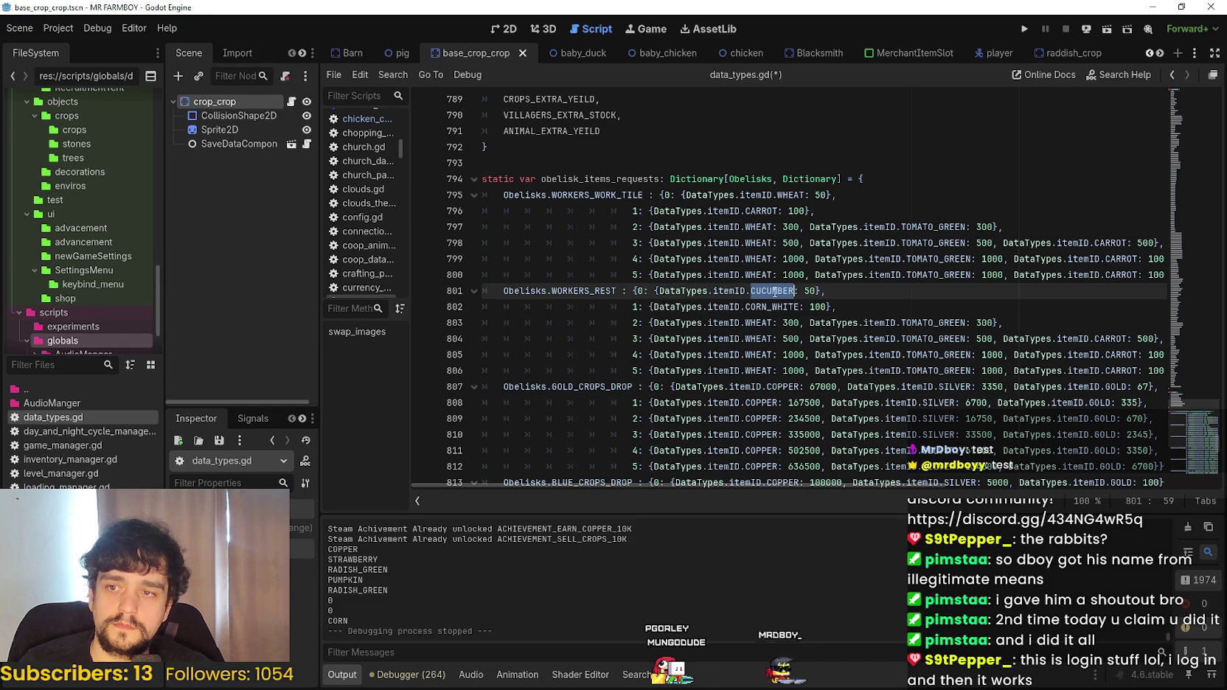
pyautogui.doubleClick(756, 325)
pyautogui.hotkey('ctrl', 'v')
pyautogui.doubleClick(754, 340)
pyautogui.hotkey('ctrl', 'v')
pyautogui.doubleClick(755, 355)
pyautogui.hotkey('ctrl', 'v')
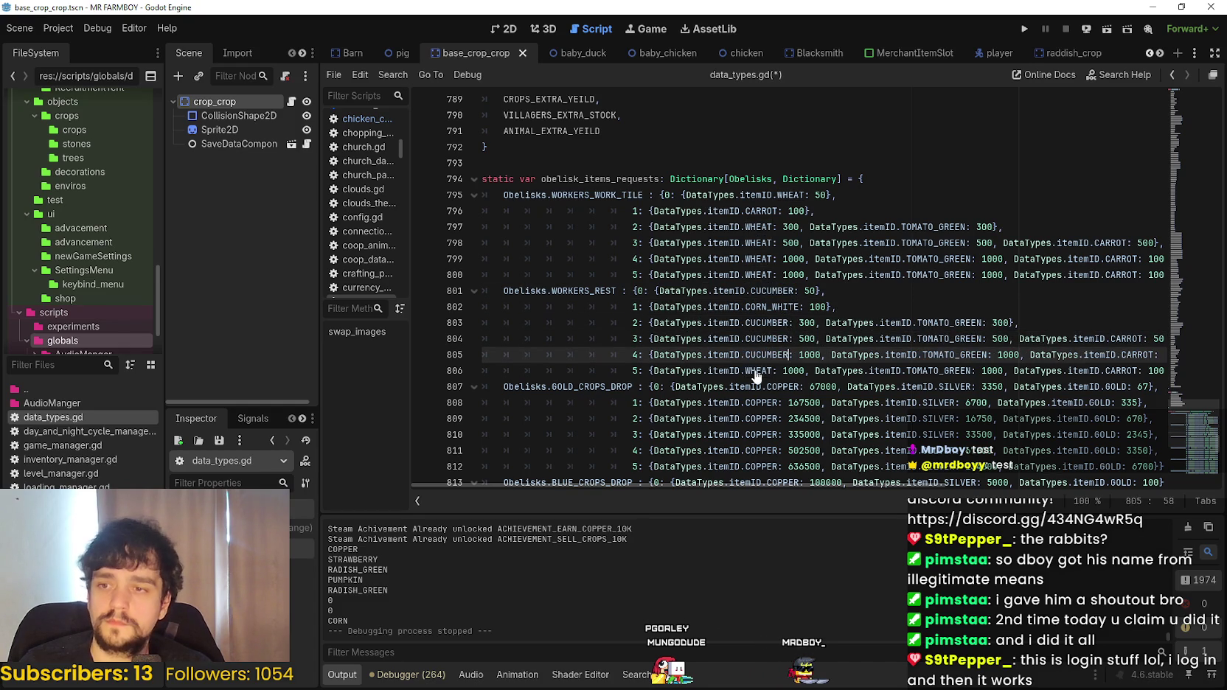
pyautogui.doubleClick(756, 371)
pyautogui.hotkey('ctrl', 'v')
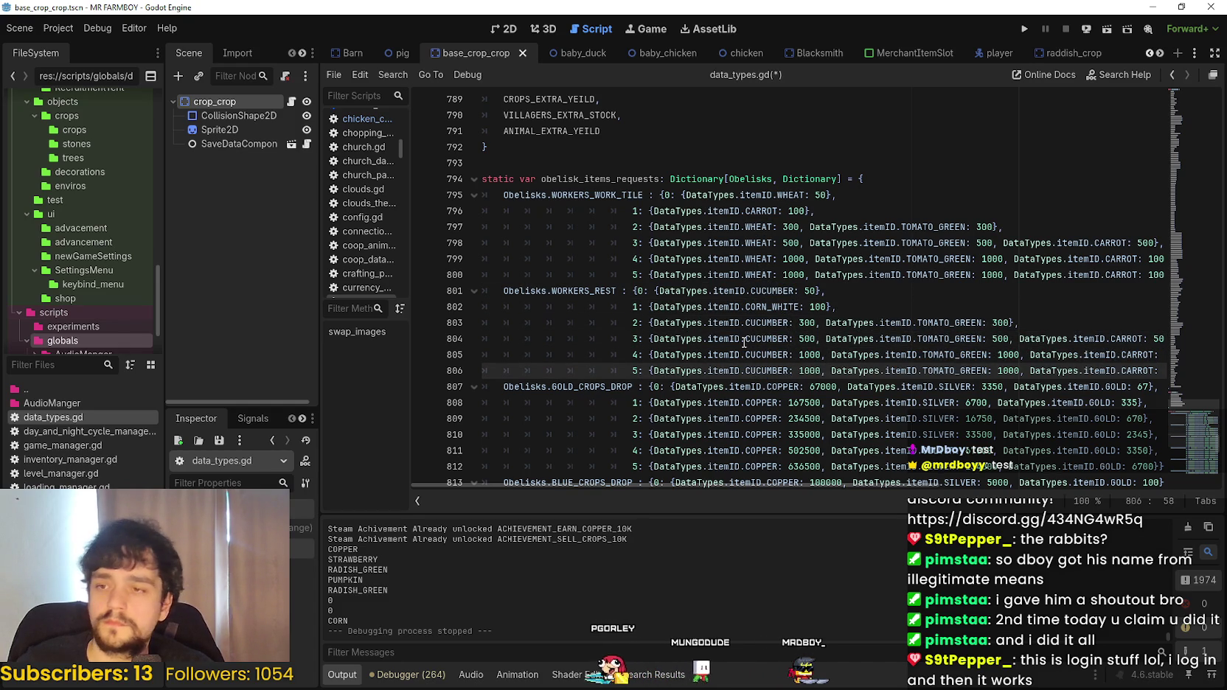
# - Select CORN_WHITE on tier 1, then TOMATO_GREEN on the tier 2 line
pyautogui.click(746, 306)
pyautogui.press('Up')
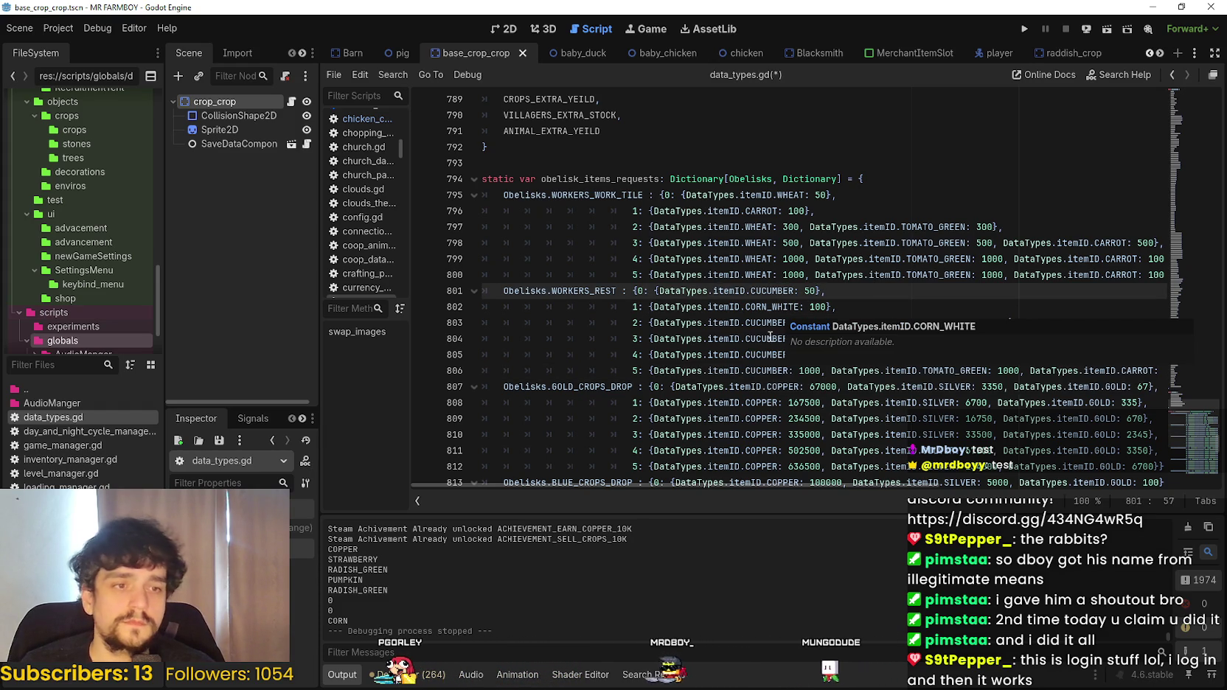
pyautogui.doubleClick(779, 306)
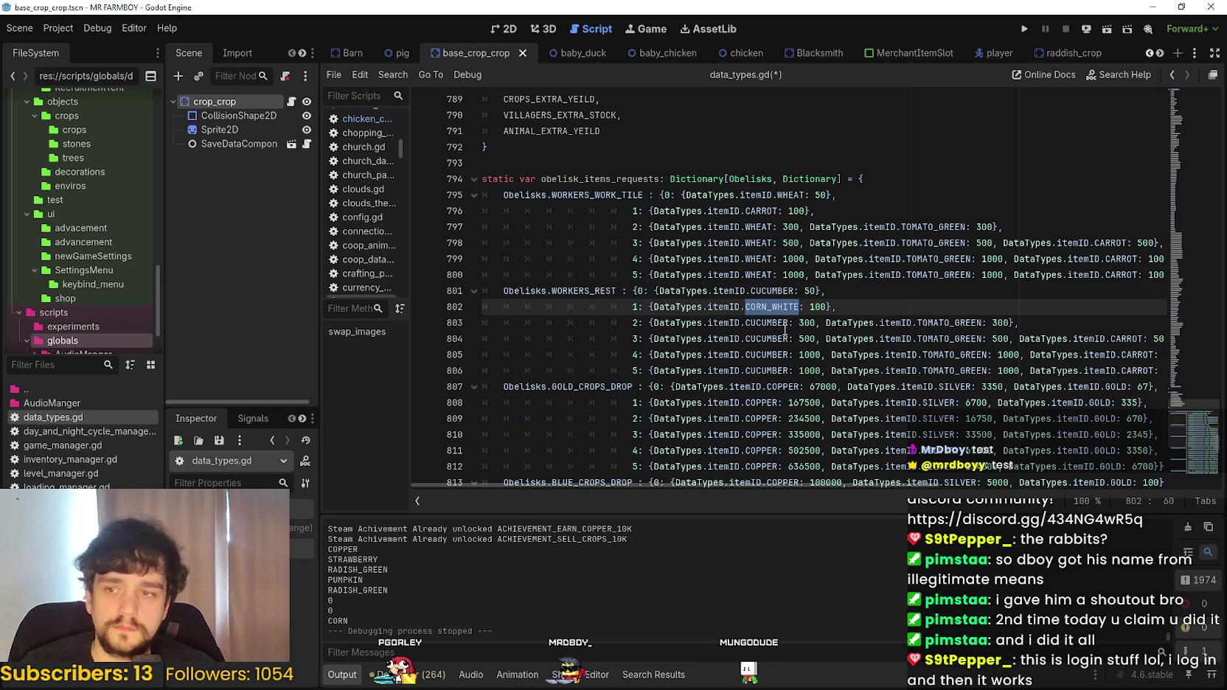
pyautogui.click(788, 323)
pyautogui.doubleClick(941, 323)
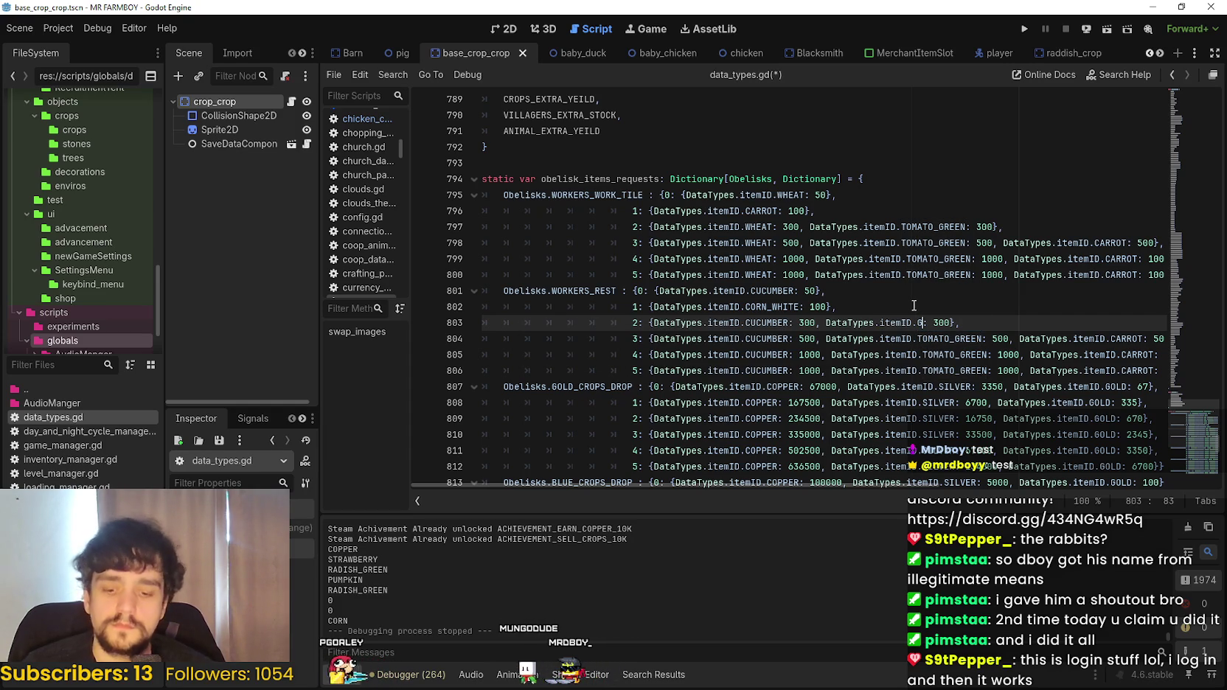
# - Replace TOMATO_GREEN with GRAPES on WORKERS_REST tier 2
pyautogui.write('GRAPES')
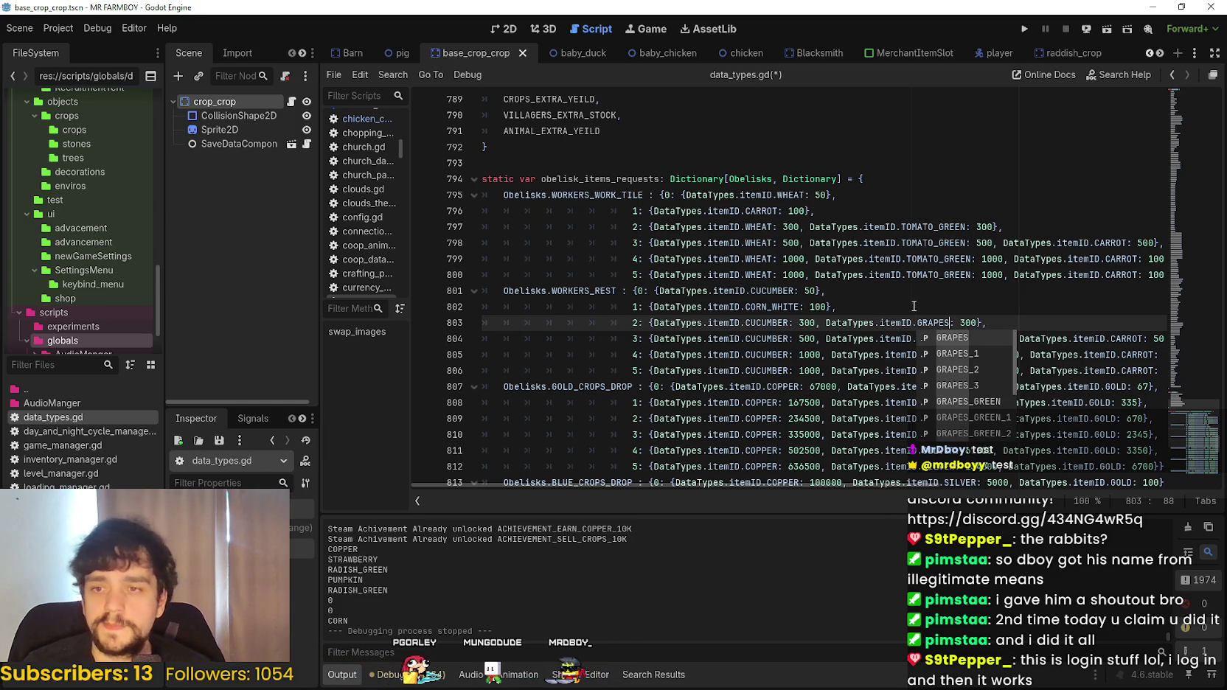
pyautogui.press('Escape')
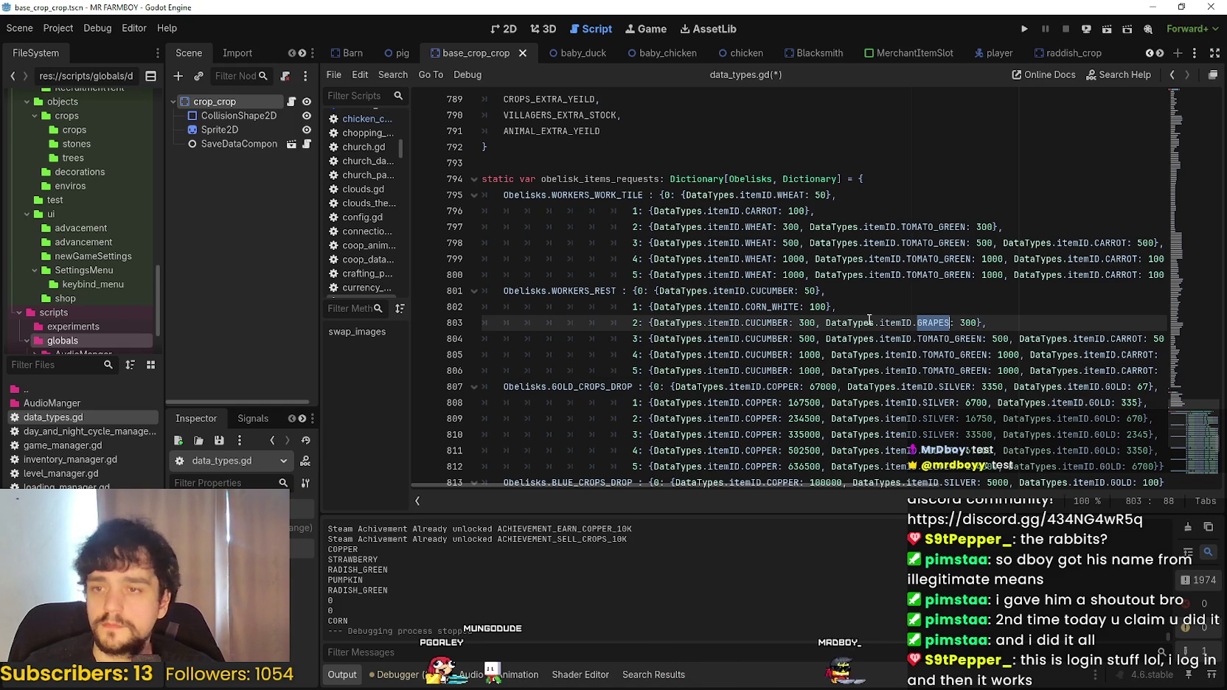
pyautogui.doubleClick(935, 324)
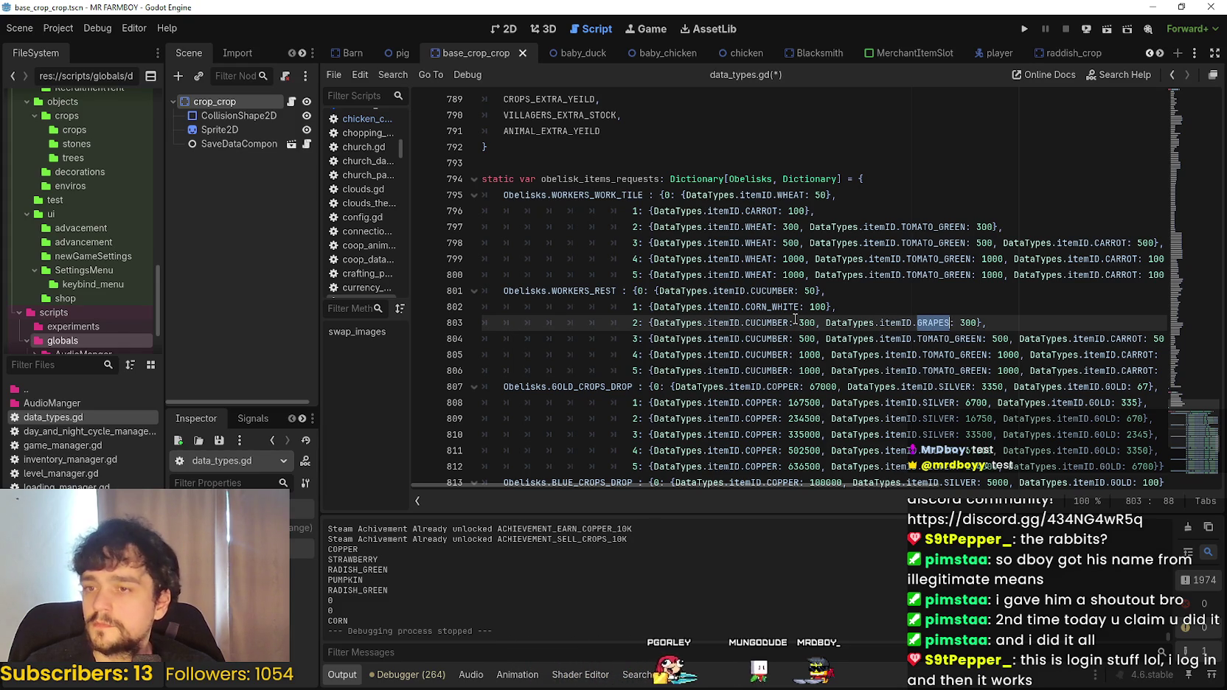
pyautogui.doubleClick(765, 322)
pyautogui.doubleClick(896, 322)
pyautogui.doubleClick(930, 320)
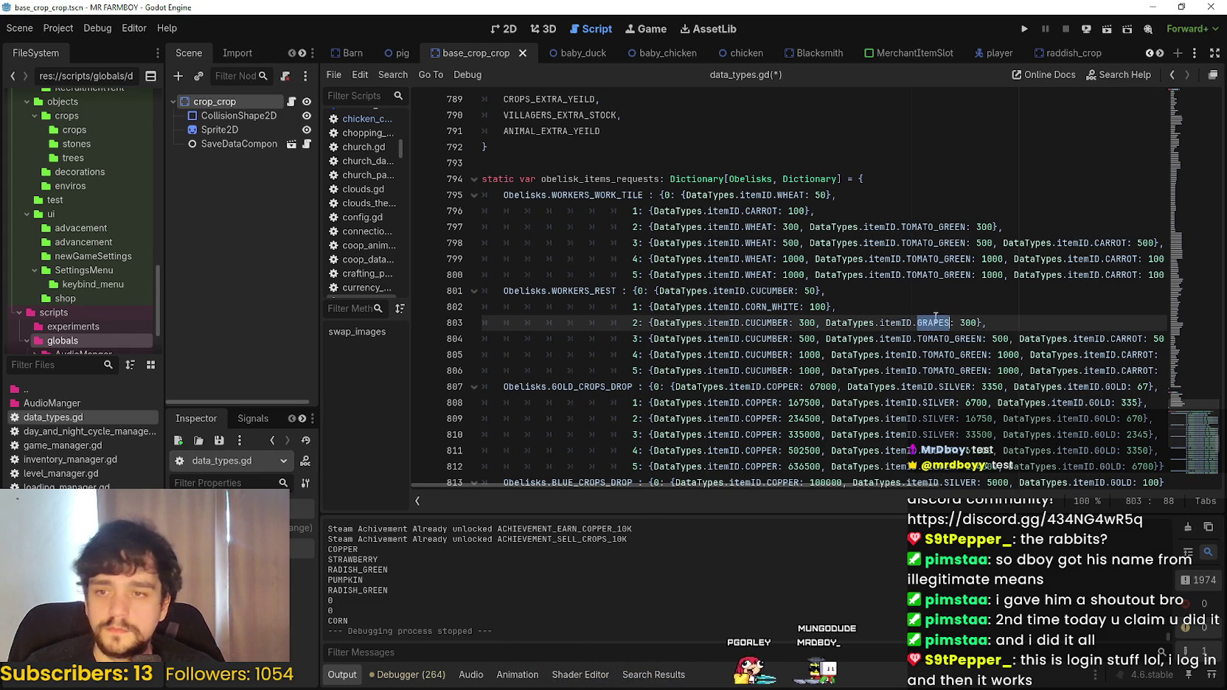
pyautogui.hotkey('alt', 'Tab')
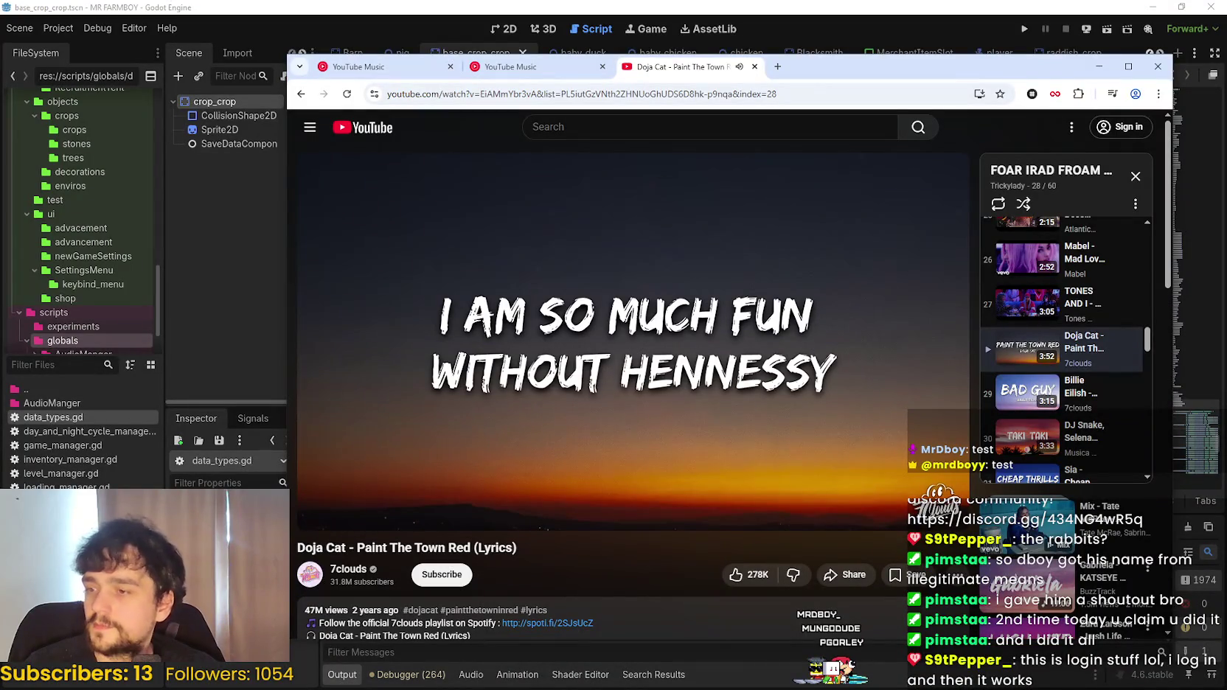
pyautogui.hotkey('alt', 'Tab')
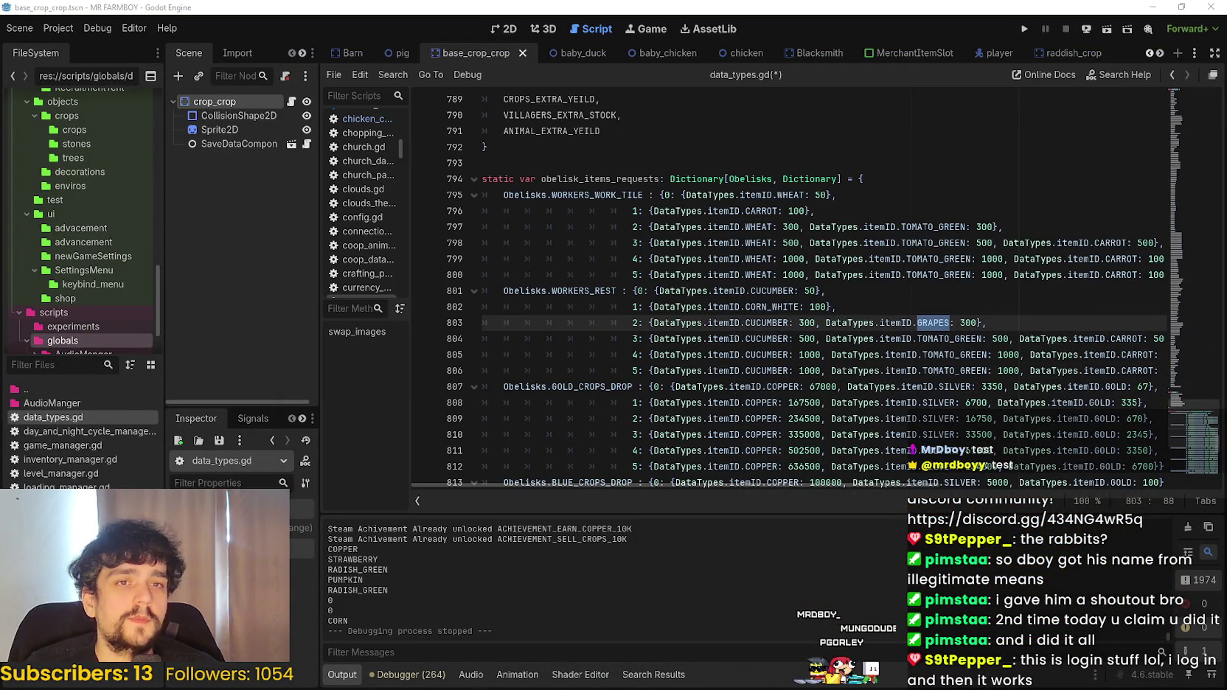
# - Copy GRAPES and paste it over TOMATO_GREEN on tiers 3, 4 and 5
pyautogui.click(944, 333)
pyautogui.click(927, 323)
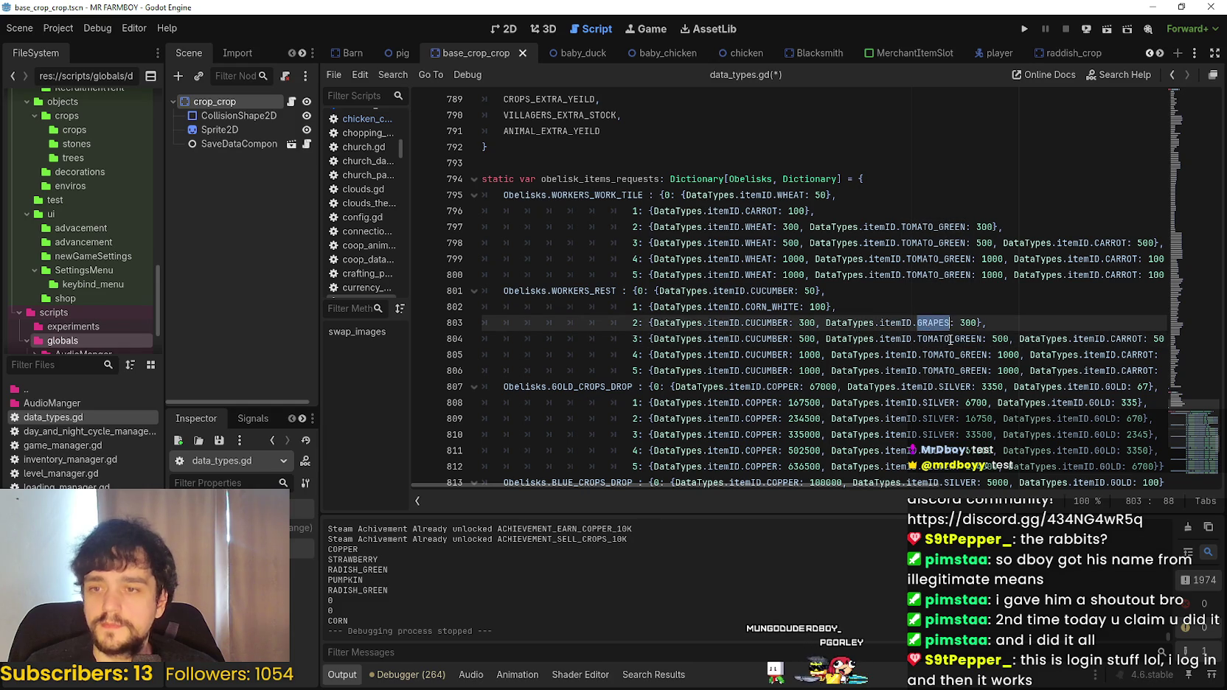
pyautogui.hotkey('ctrl', 'c')
pyautogui.doubleClick(950, 339)
pyautogui.hotkey('ctrl', 'v')
pyautogui.doubleClick(944, 355)
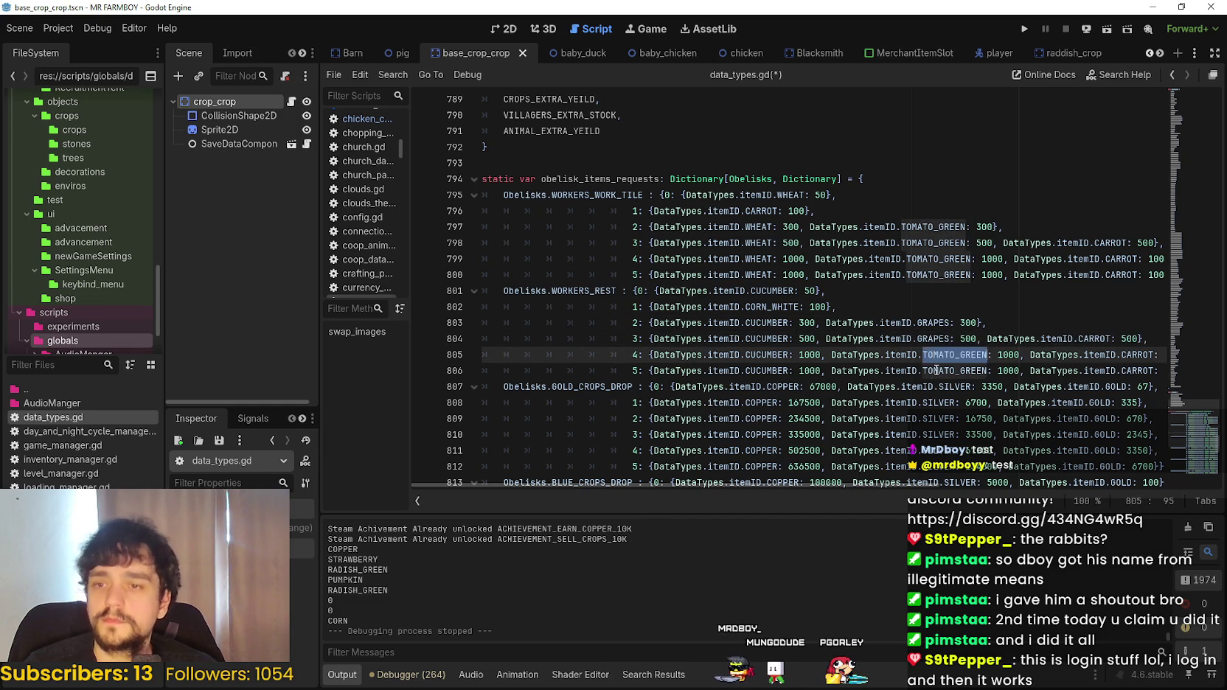
pyautogui.hotkey('ctrl', 'v')
pyautogui.doubleClick(936, 370)
pyautogui.hotkey('ctrl', 'v')
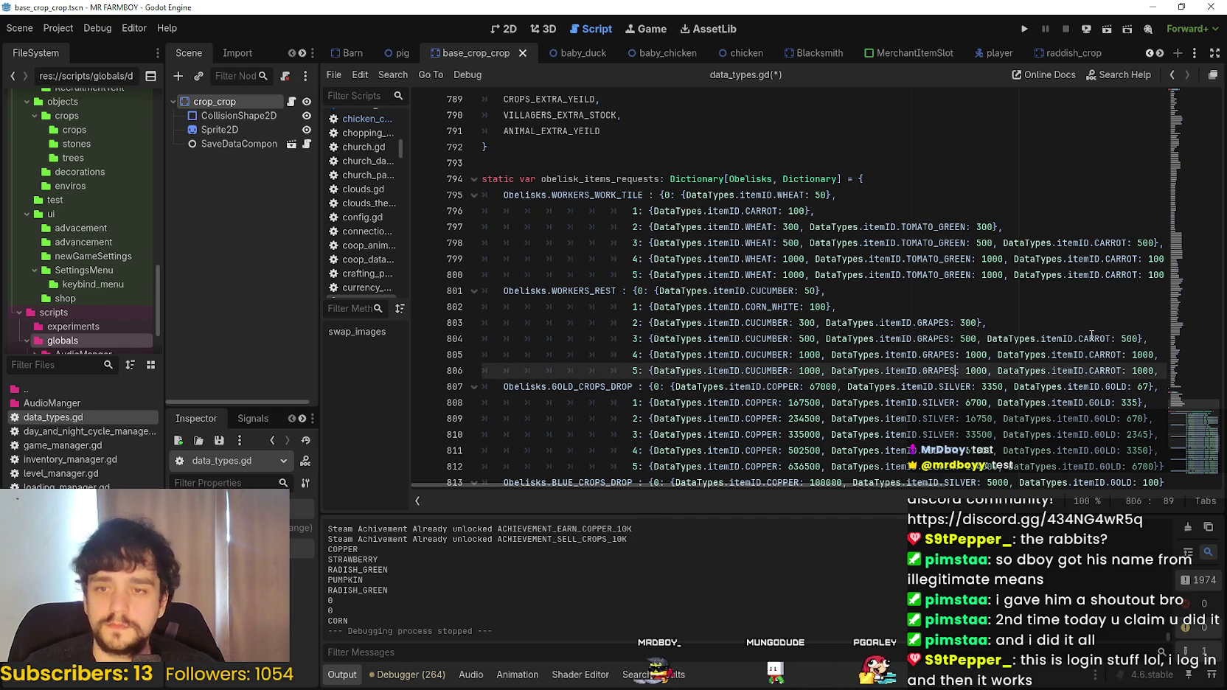
# - Replace CARROT with CORN_WHITE on WORKERS_REST tiers 3, 4 and 5
pyautogui.doubleClick(772, 306)
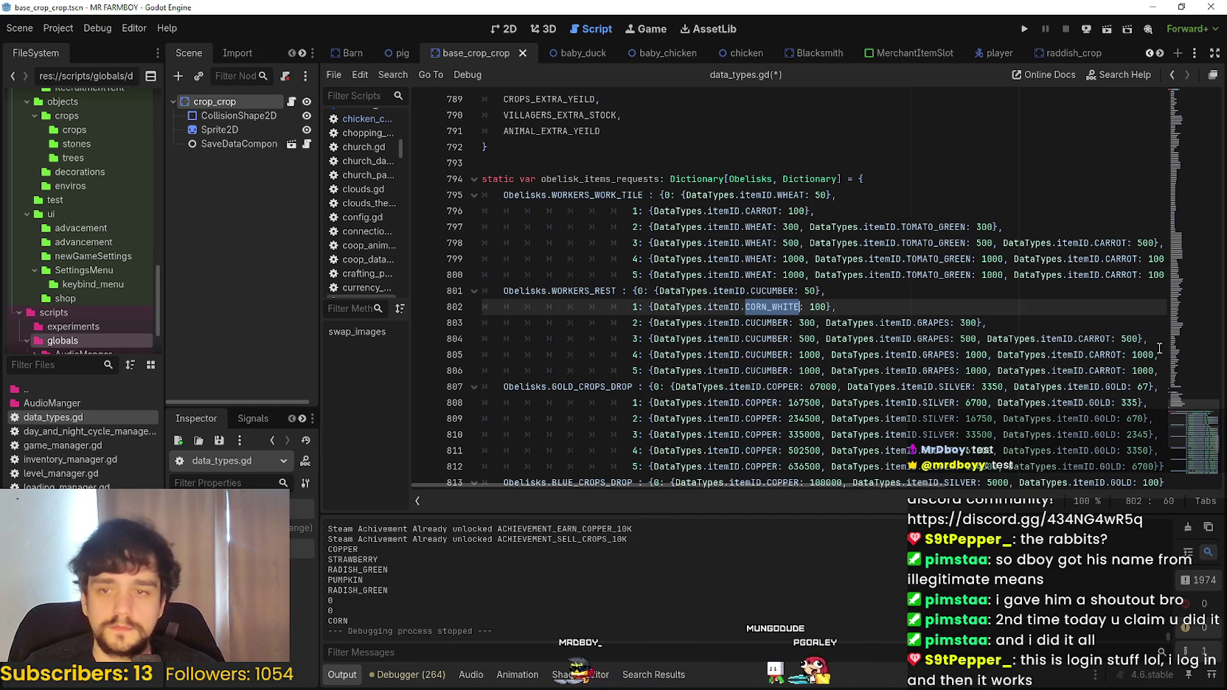
pyautogui.doubleClick(1097, 338)
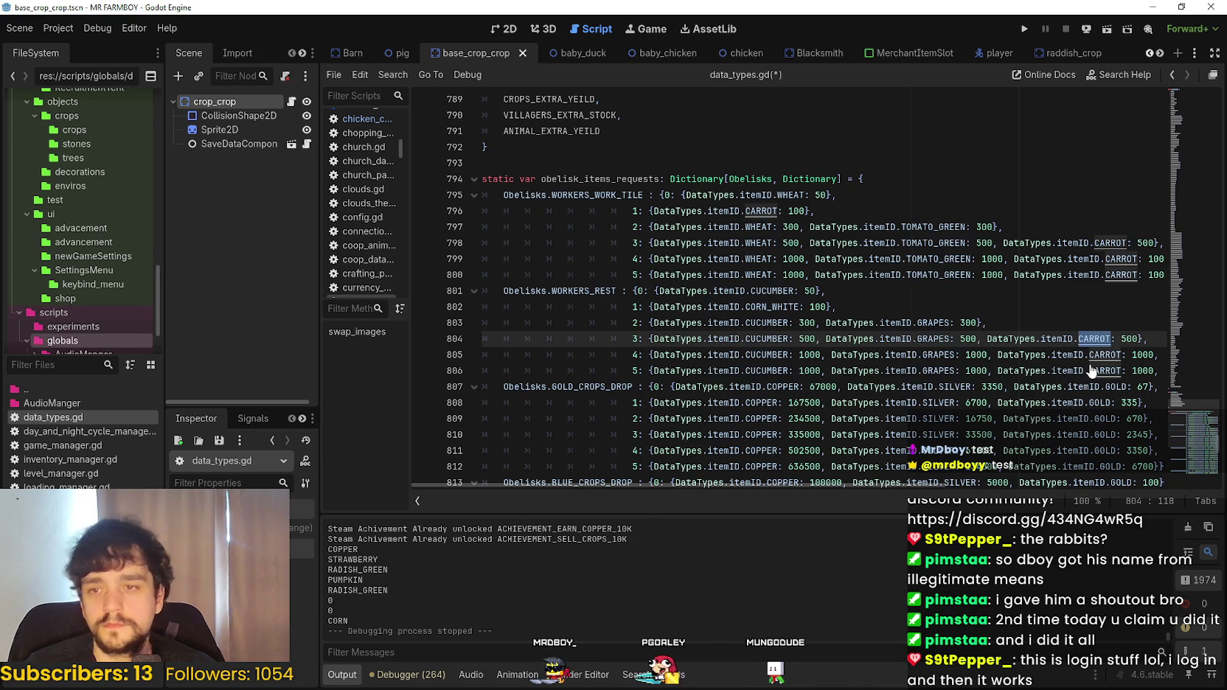
pyautogui.hotkey('ctrl', 'v')
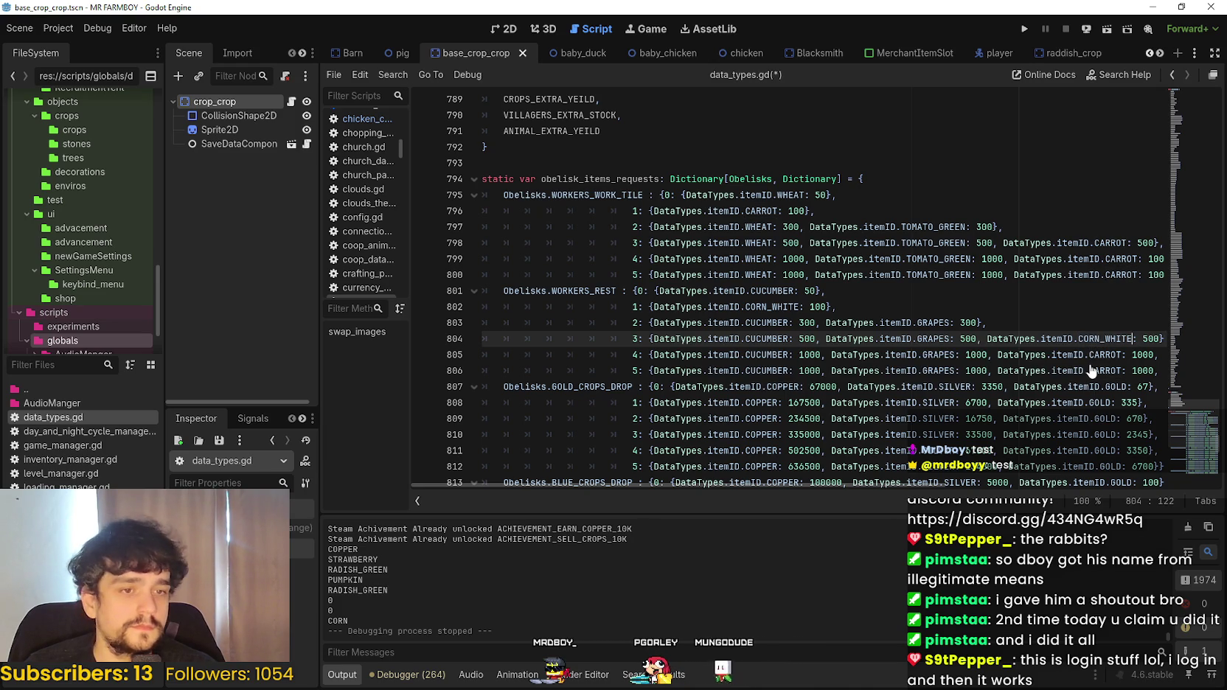
pyautogui.doubleClick(1093, 355)
pyautogui.hotkey('ctrl', 'v')
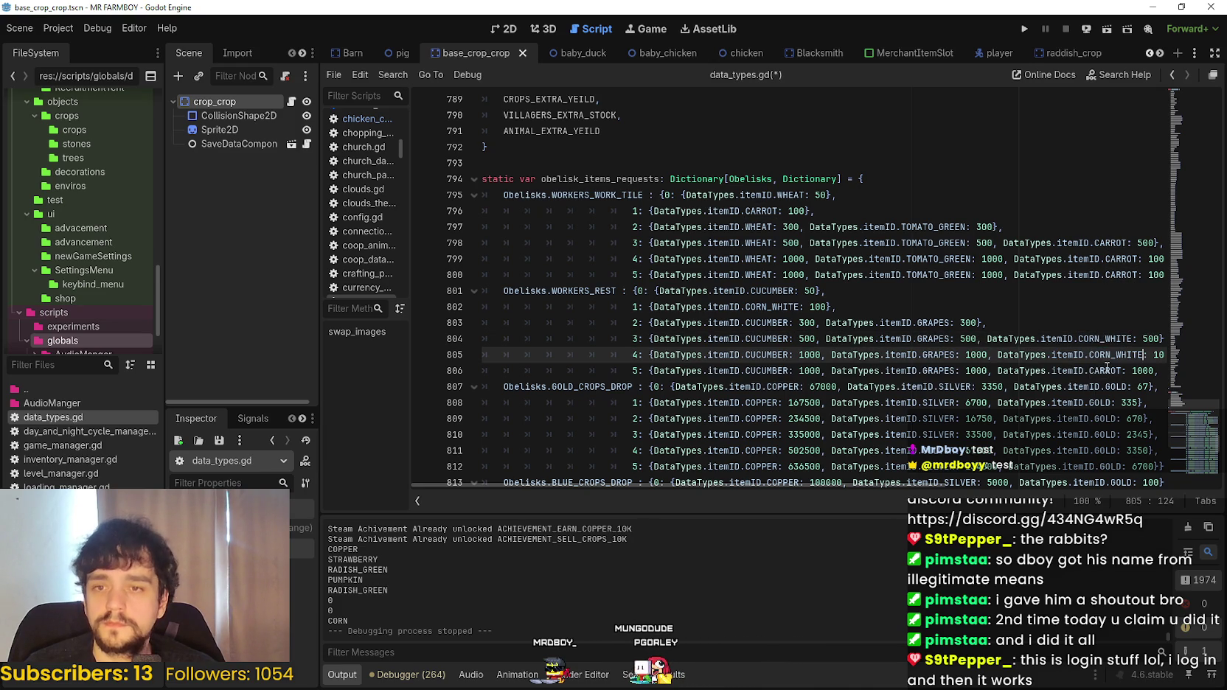
pyautogui.doubleClick(1106, 370)
pyautogui.hotkey('ctrl', 'v')
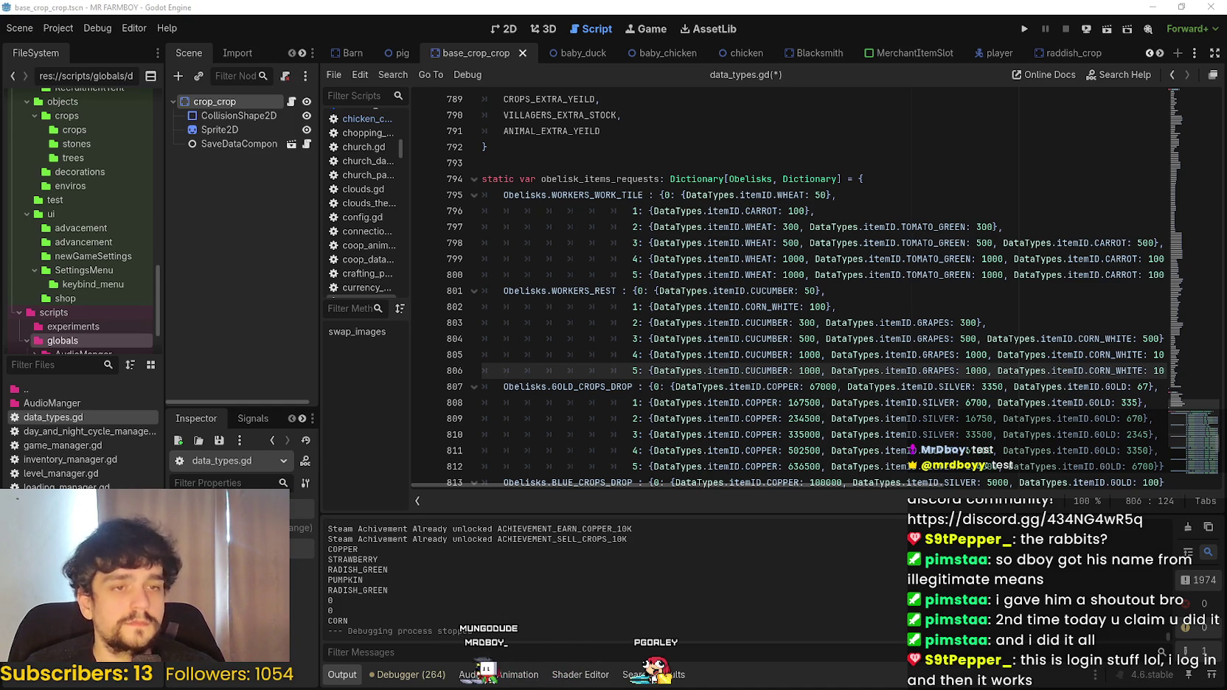
pyautogui.moveTo(712, 486); pyautogui.dragTo(907, 487)
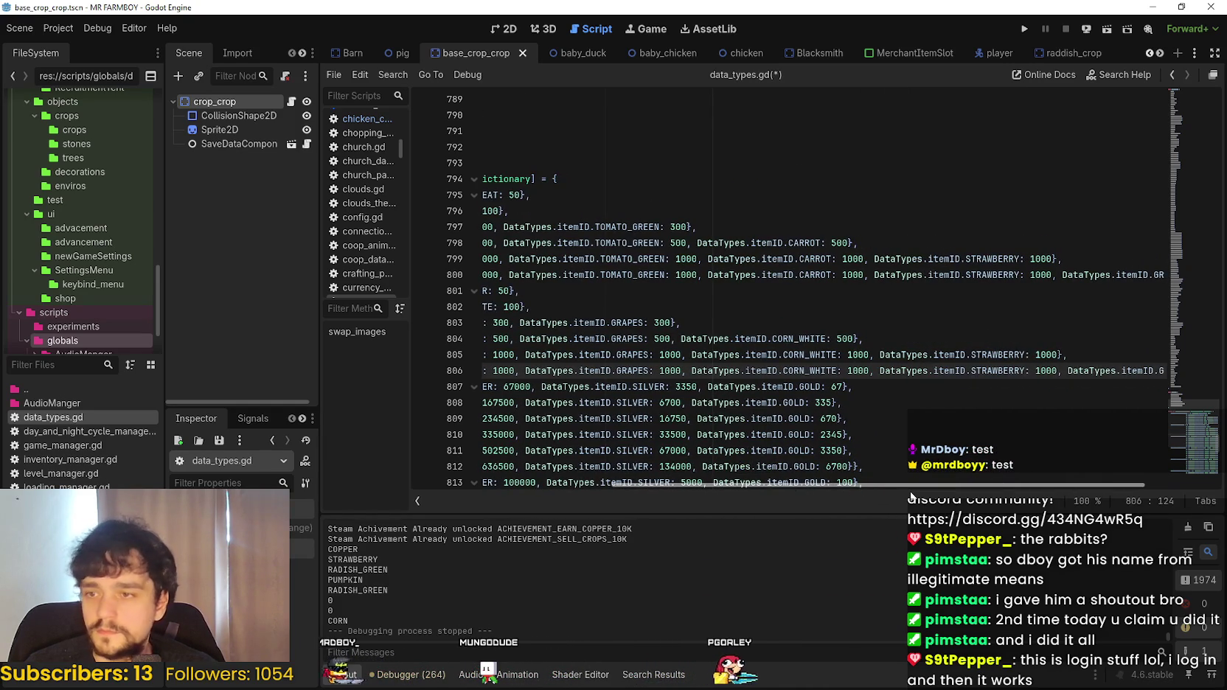
# - Change STRAWBERRY to GARLIC on WORKERS_REST tiers 4 and 5
pyautogui.doubleClick(950, 354)
pyautogui.doubleClick(999, 355)
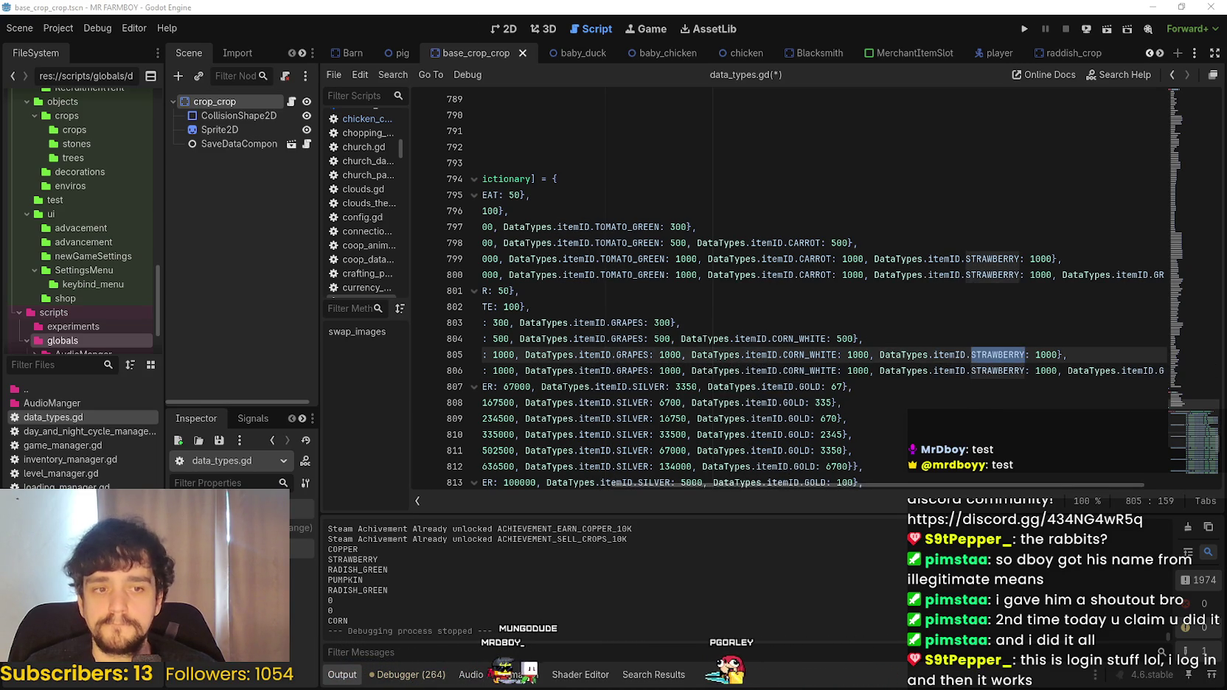
pyautogui.write('GARLIC')
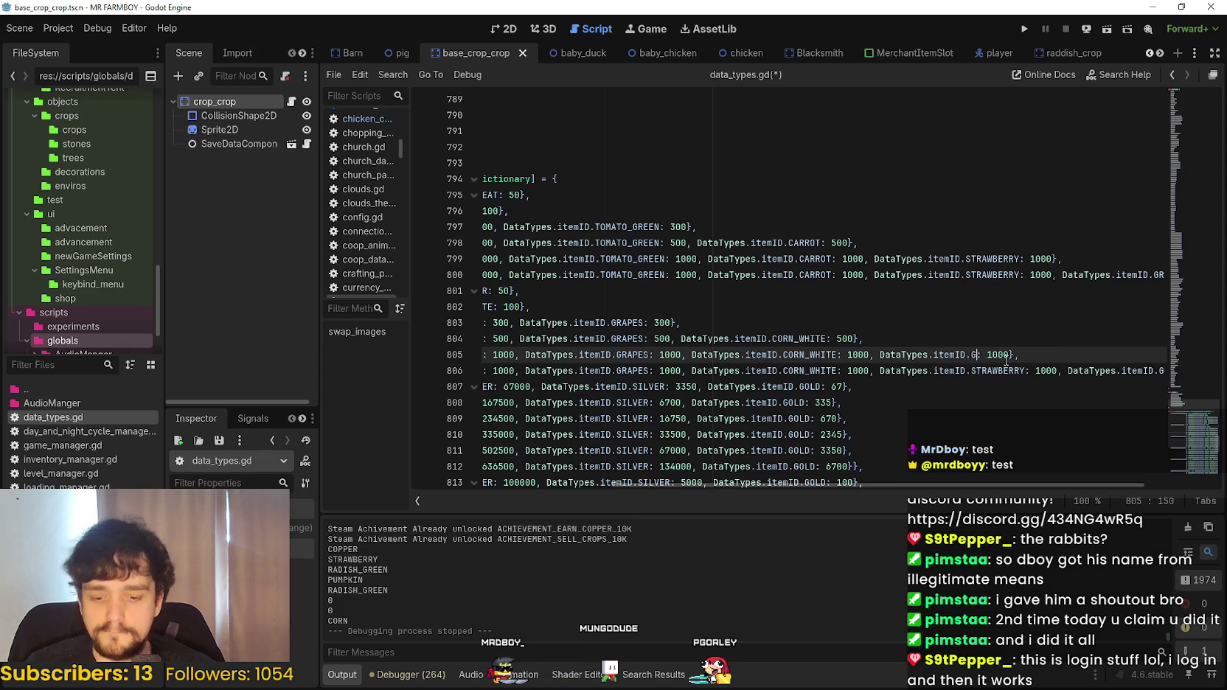
pyautogui.press('Escape')
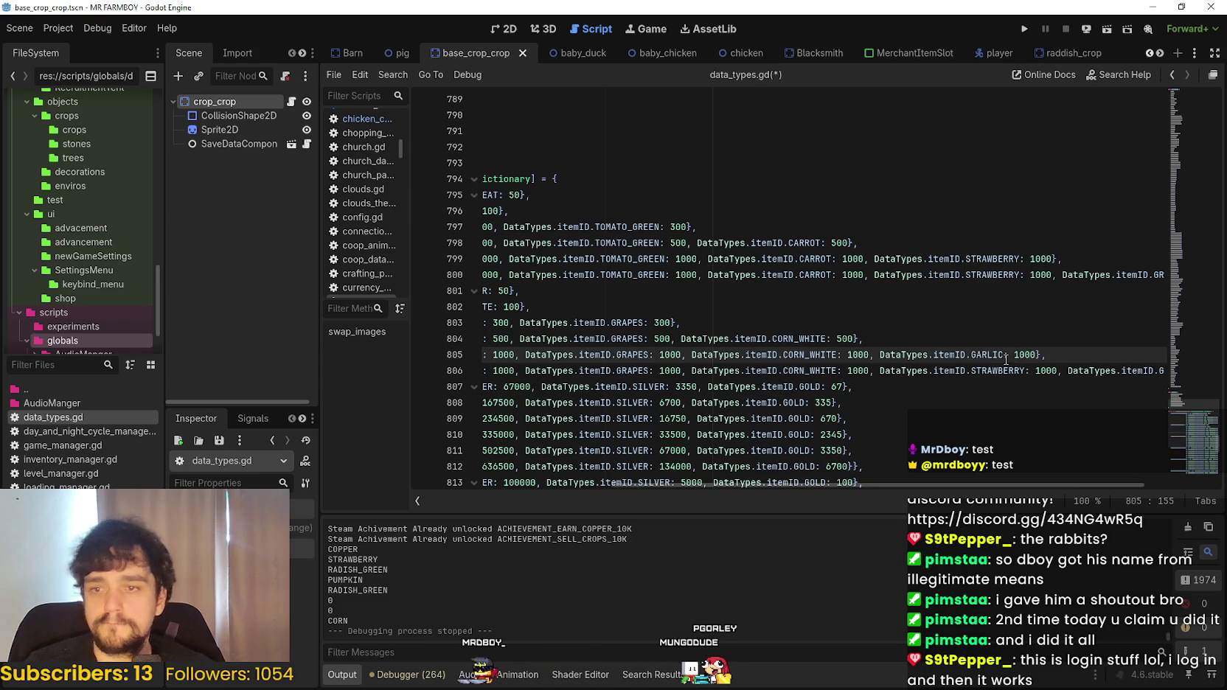
pyautogui.doubleClick(999, 371)
pyautogui.write('GARLIC')
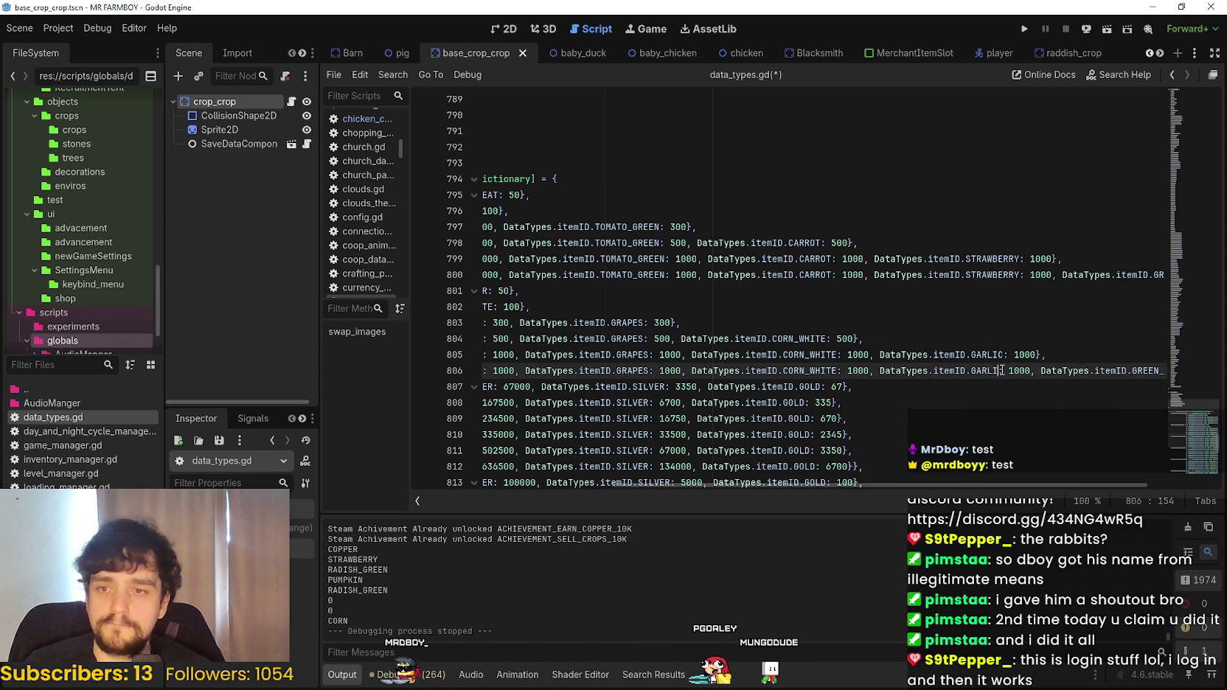
pyautogui.moveTo(1140, 371); pyautogui.dragTo(1165, 370)
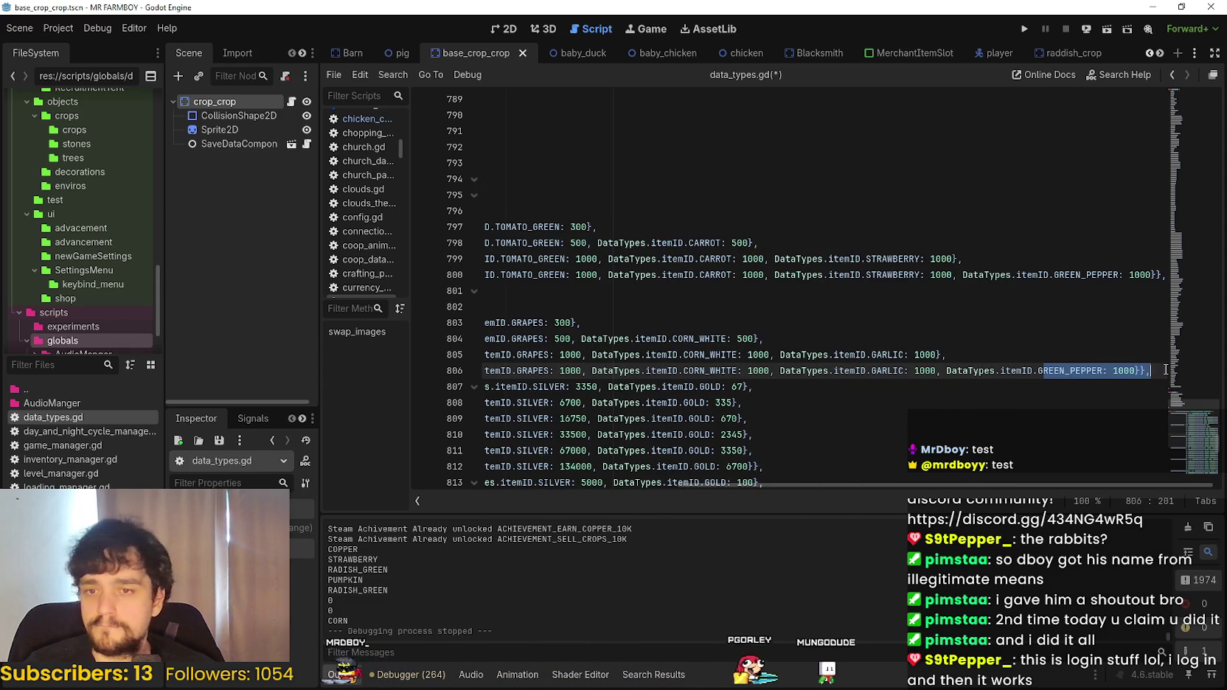
pyautogui.click(1074, 371)
# - Change GREEN_PEPPER to TURNIP on WORKERS_REST tier 5
pyautogui.doubleClick(1091, 371)
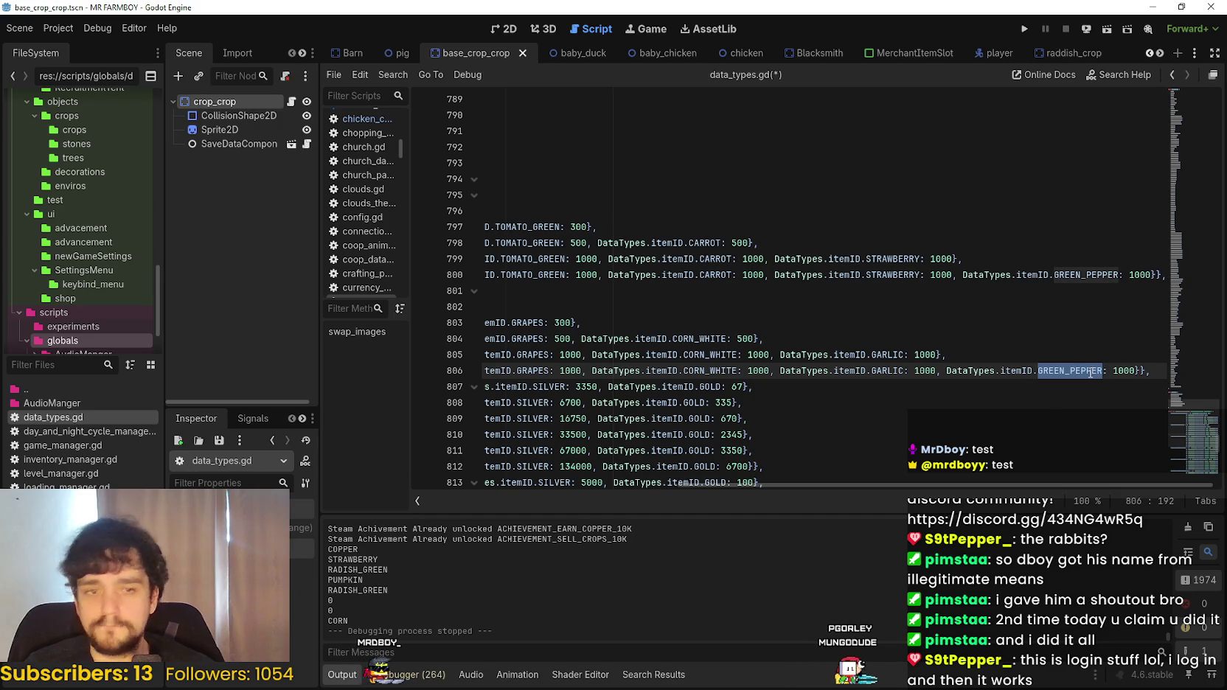
pyautogui.write('TURNI')
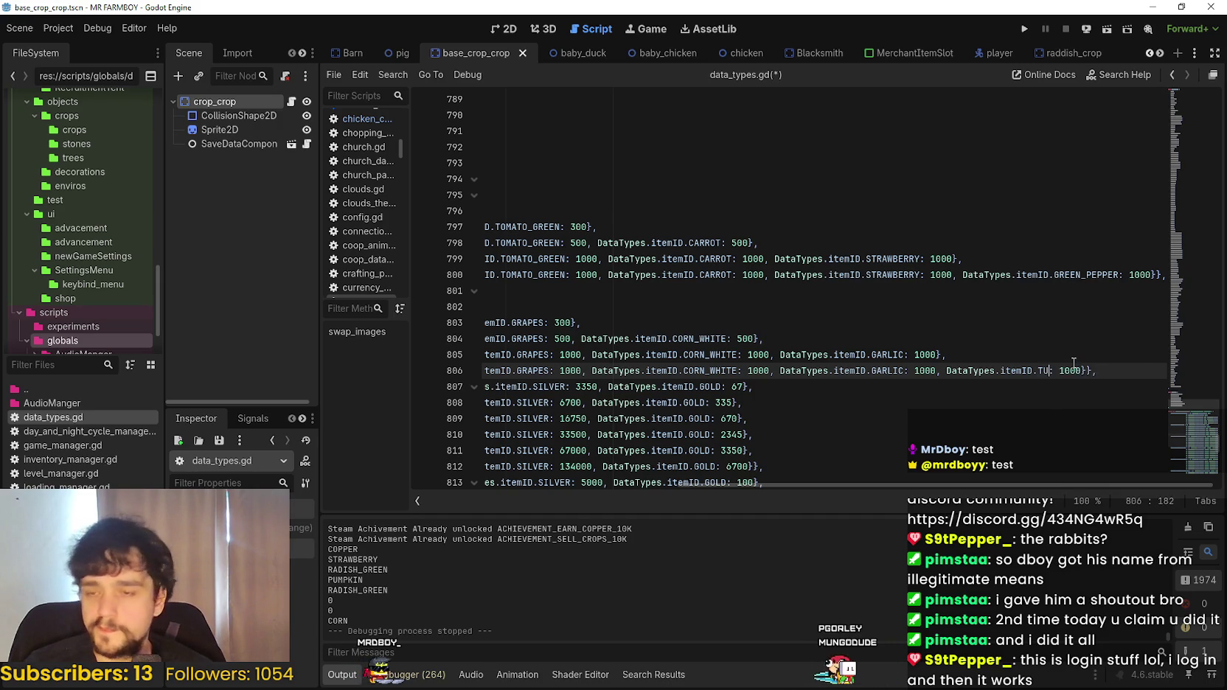
pyautogui.write('P')
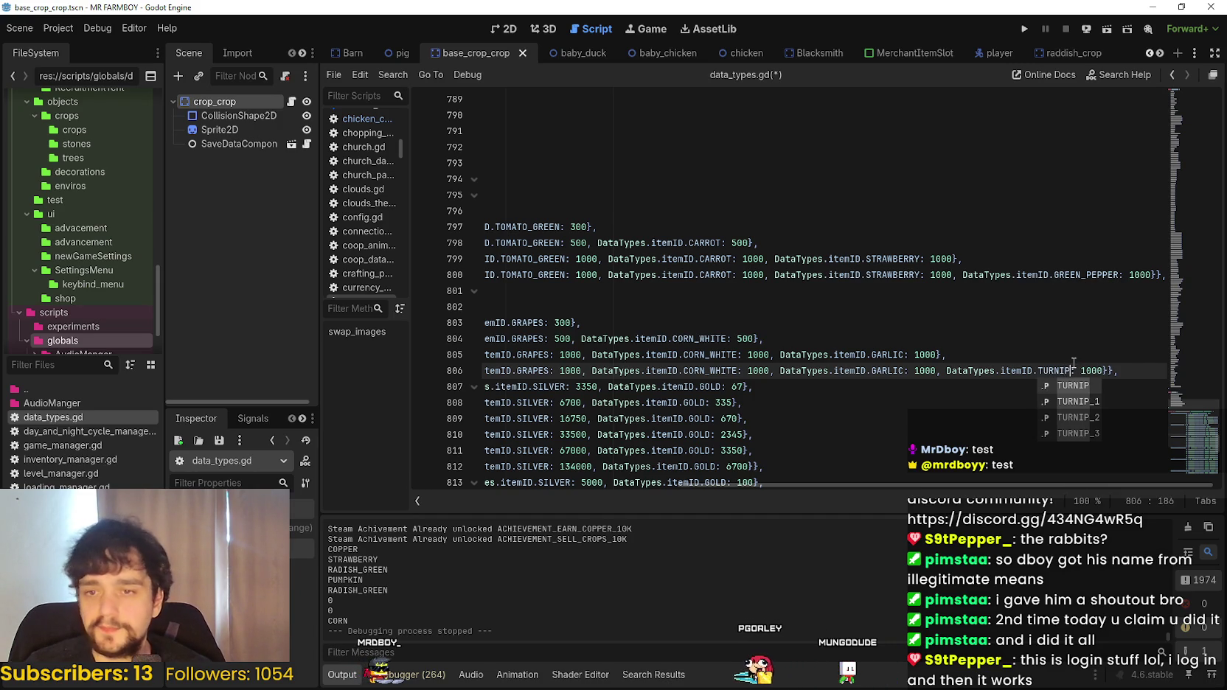
pyautogui.click(1047, 330)
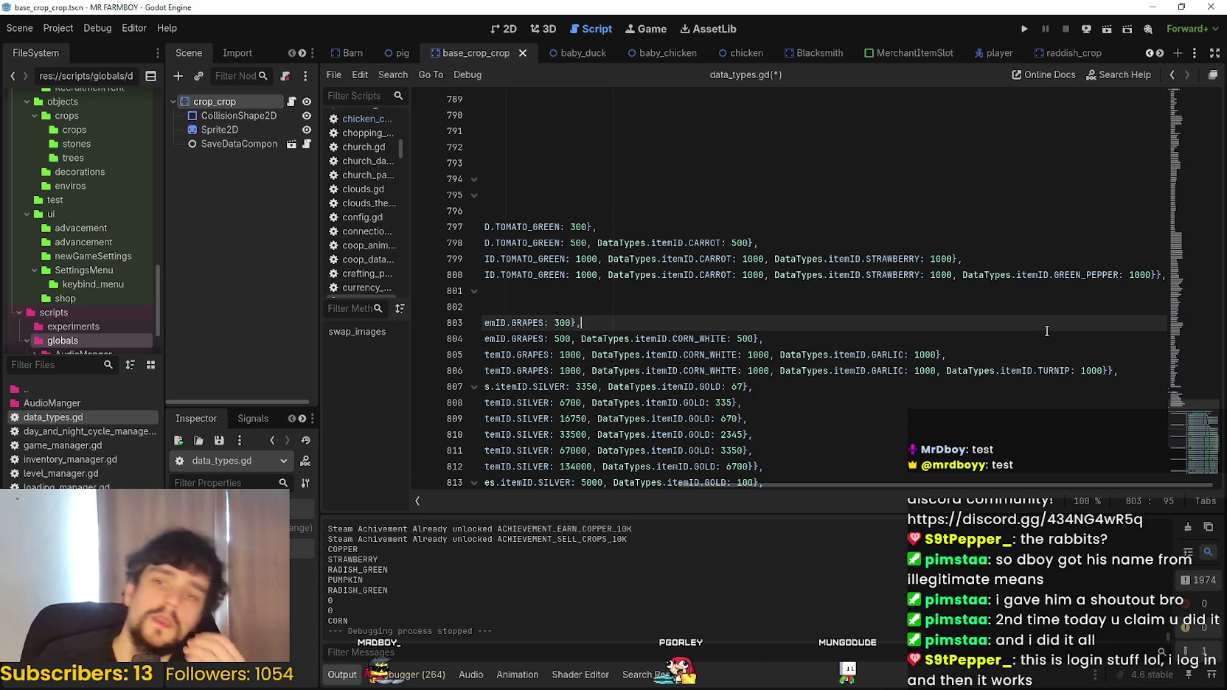